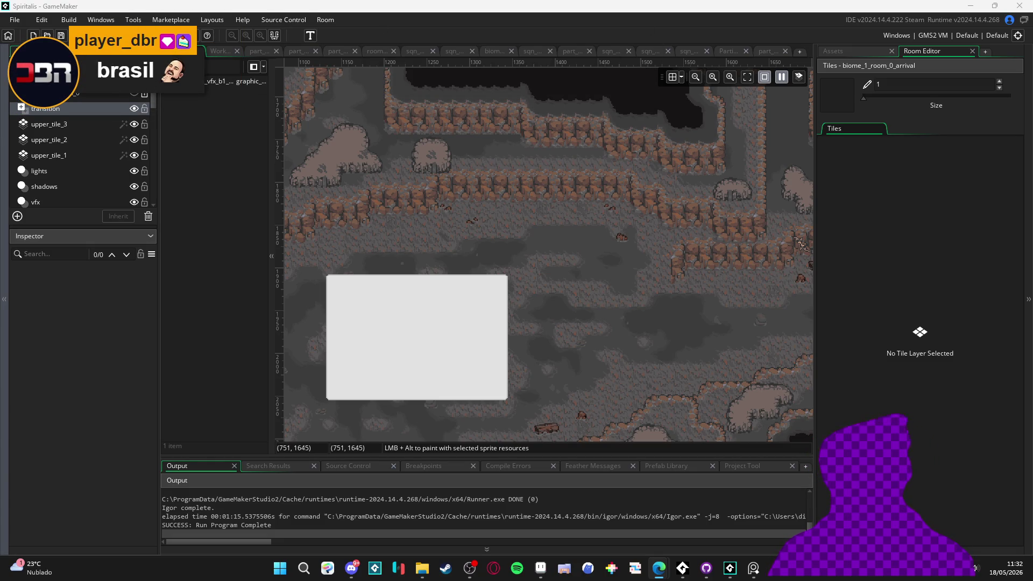
Pan and scroll across the cave room map to inspect its cliffs from left to right.
mouse_move(457, 368)
mouse_down()
mouse_move(499, 334)
mouse_move(594, 294)
mouse_up()
mouse_move(459, 193)
mouse_down()
mouse_move(479, 248)
mouse_move(444, 279)
mouse_move(488, 288)
mouse_move(520, 334)
mouse_move(549, 353)
mouse_up()
drag(464, 198, 524, 300)
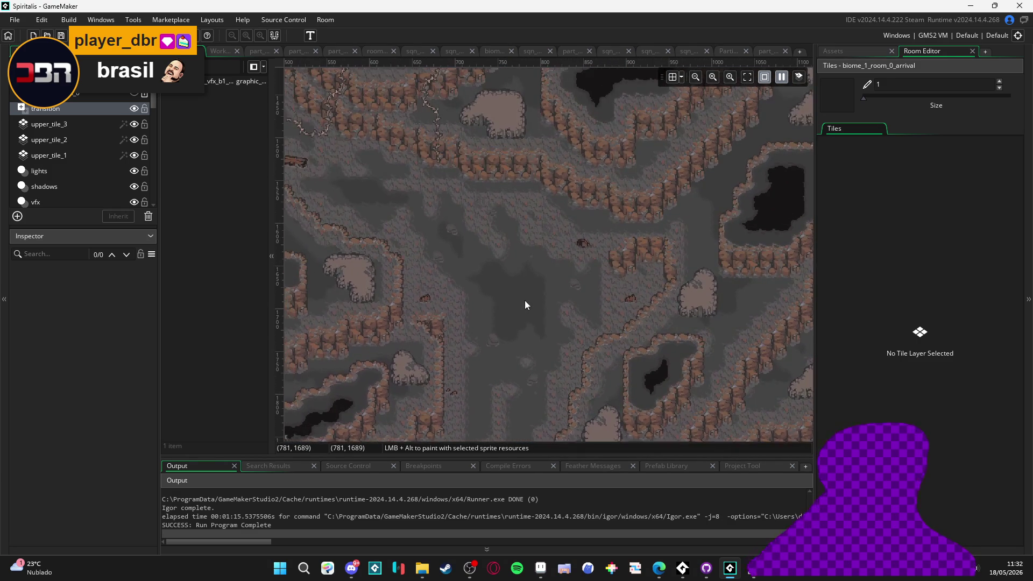
drag(395, 201, 587, 354)
mouse_move(488, 203)
mouse_down()
mouse_move(540, 357)
mouse_move(483, 153)
mouse_up()
drag(510, 277, 459, 163)
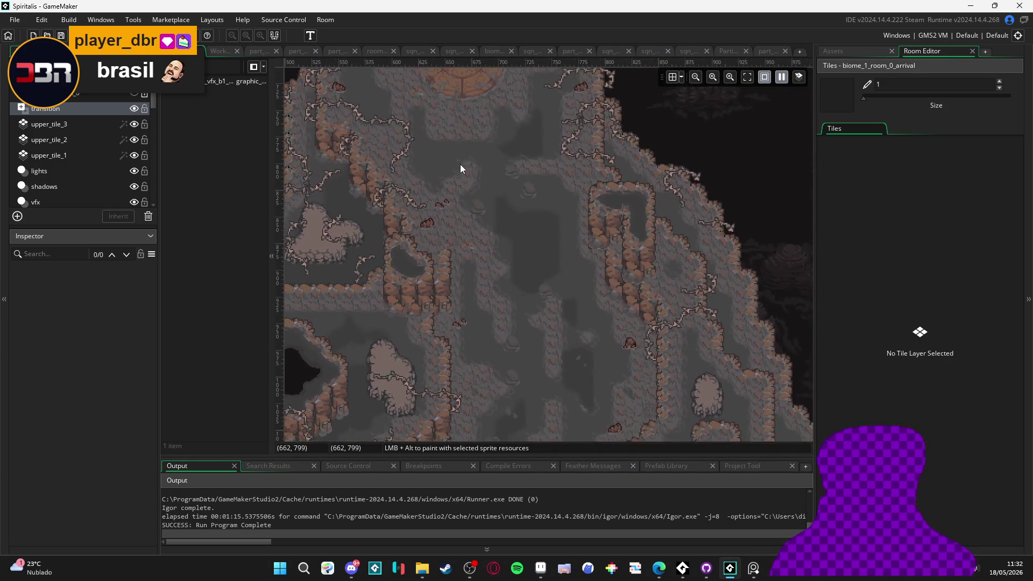
mouse_move(477, 346)
mouse_down()
mouse_move(473, 246)
mouse_move(584, 145)
mouse_up()
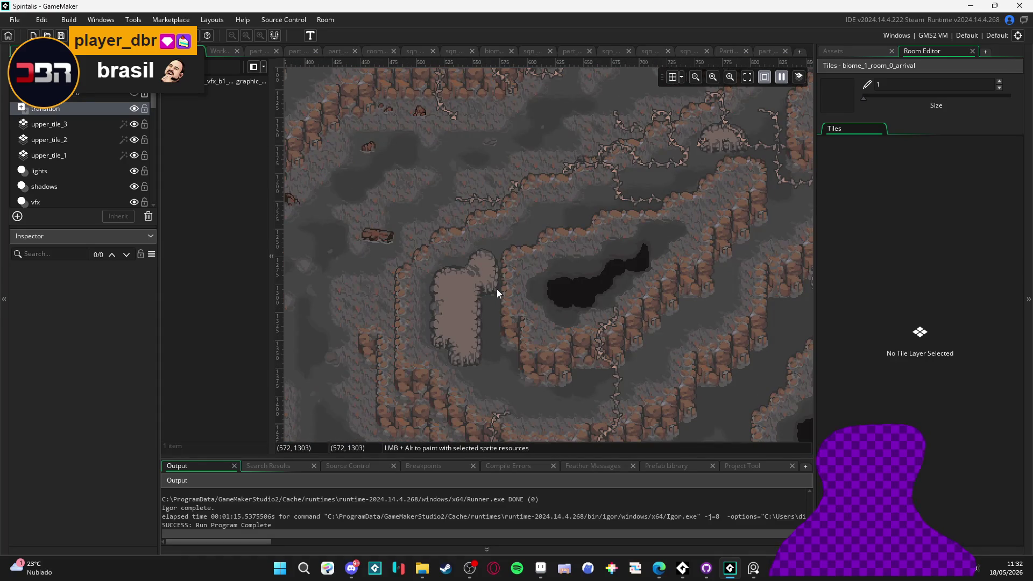
scroll(496, 289, down, 5)
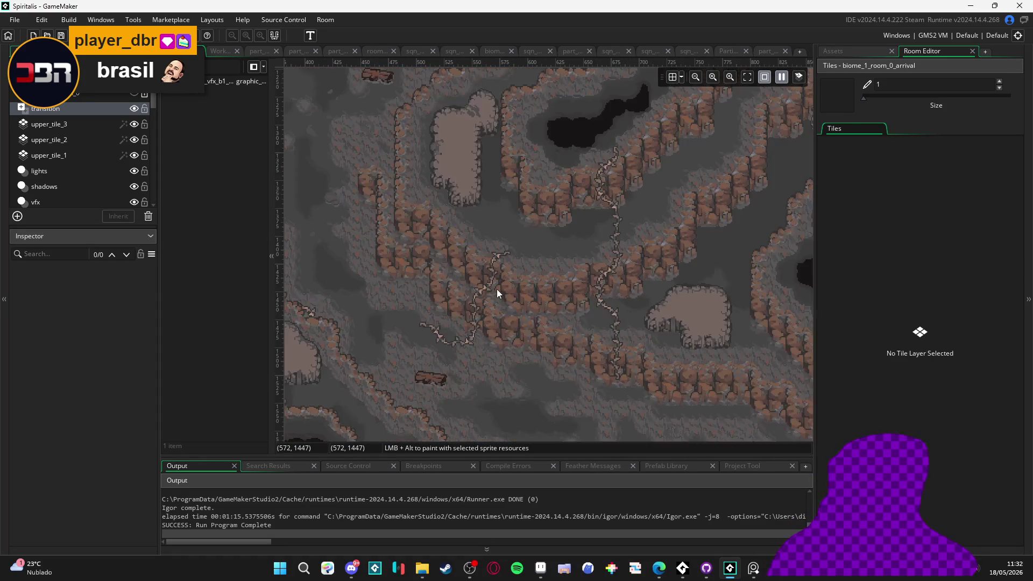
scroll(591, 350, down, 5)
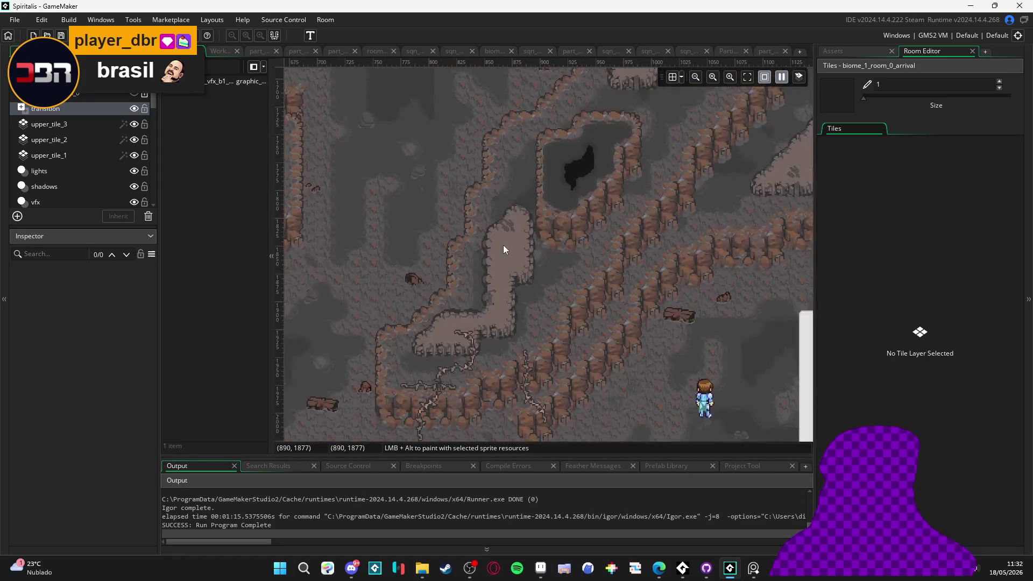
scroll(529, 276, right, 7)
scroll(458, 241, right, 3)
scroll(457, 237, up, 3)
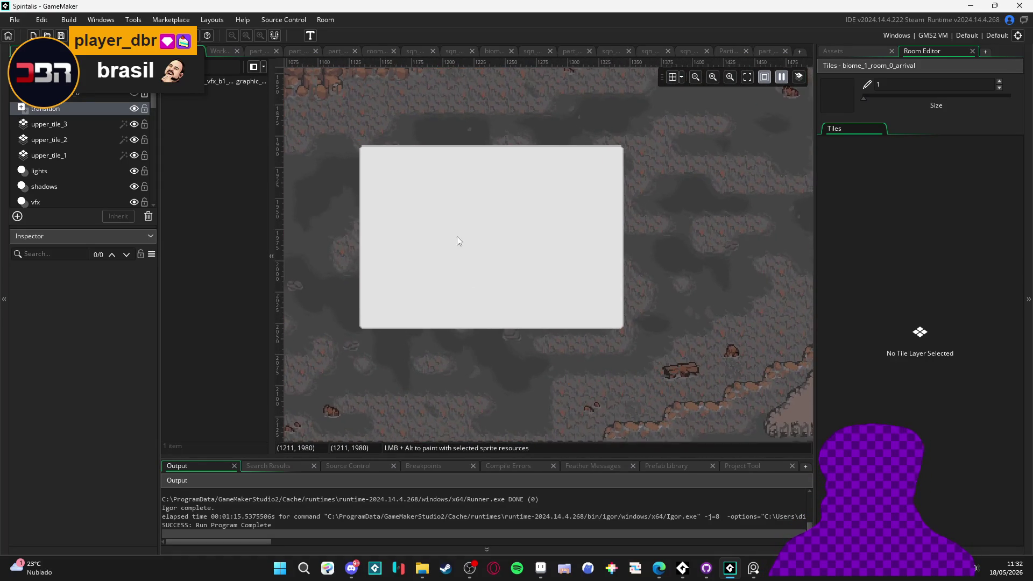
scroll(404, 316, up, 1)
Drag the left and right panel splitters outward to widen the room view.
drag(159, 386, 103, 383)
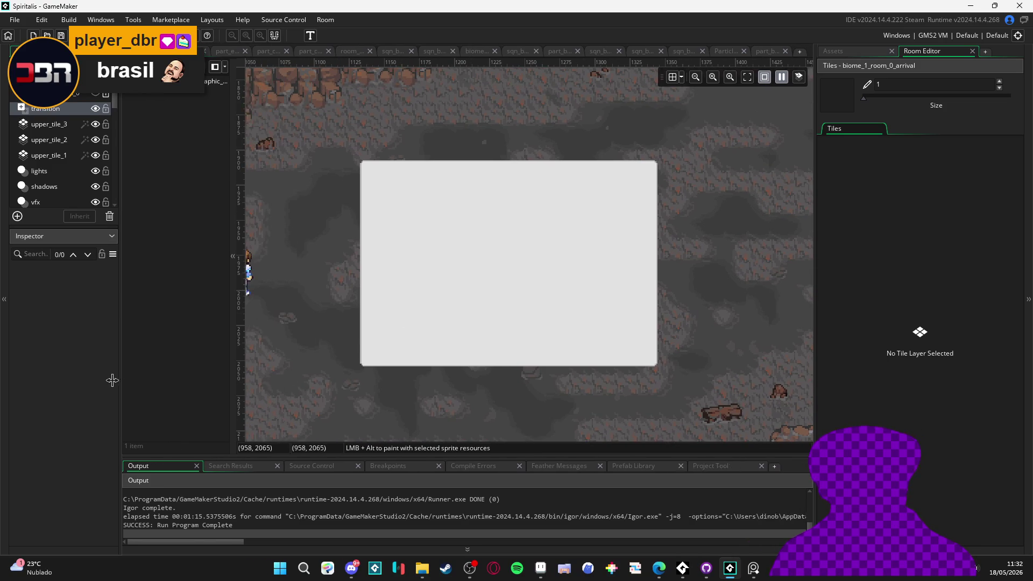
mouse_move(816, 366)
mouse_down()
mouse_move(898, 365)
mouse_move(858, 366)
mouse_up()
drag(102, 330, 120, 328)
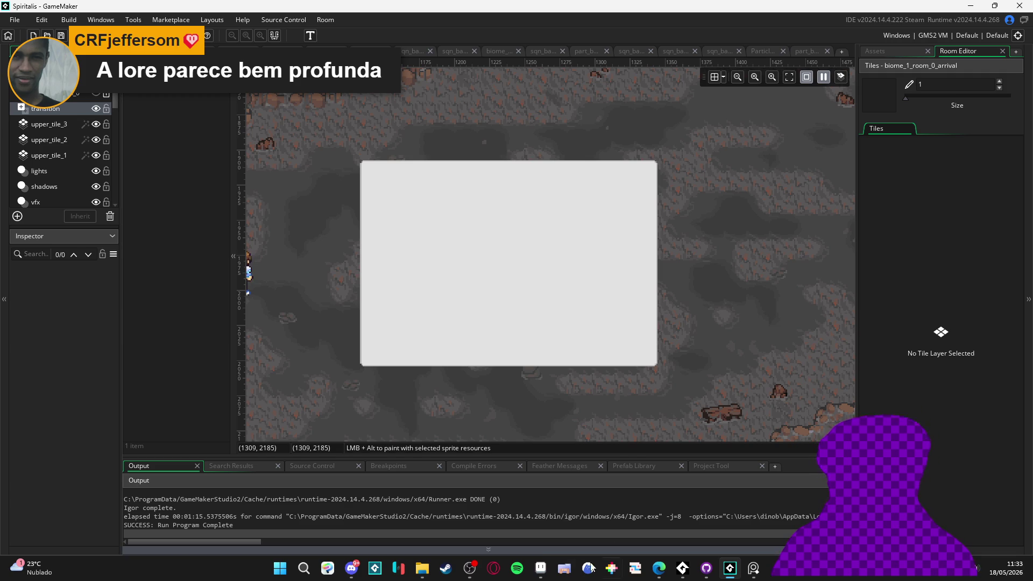
click(540, 568)
Bring the mud scene into view and sample its grey #595757 colour.
drag(518, 244, 508, 293)
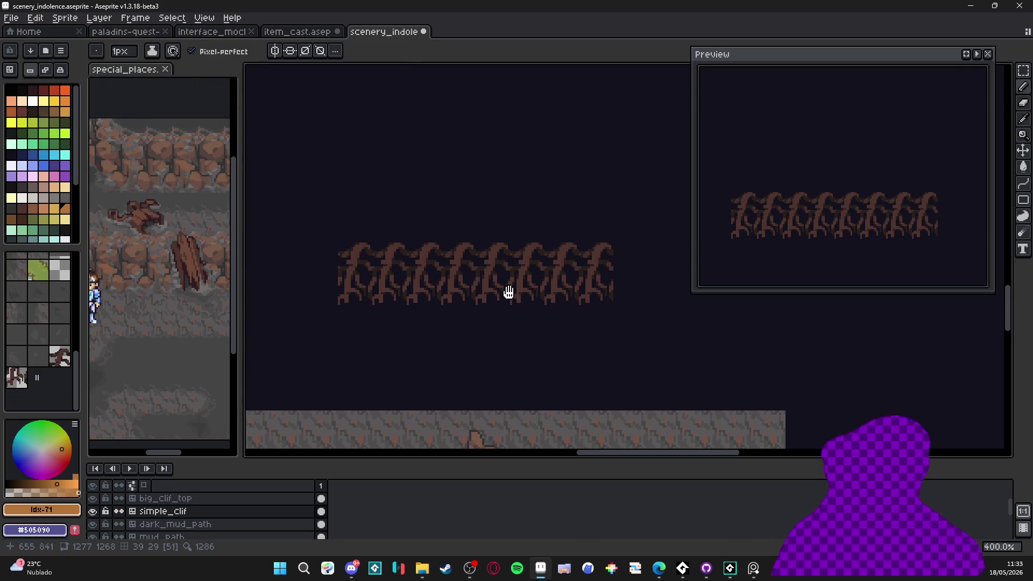
drag(453, 252, 444, 295)
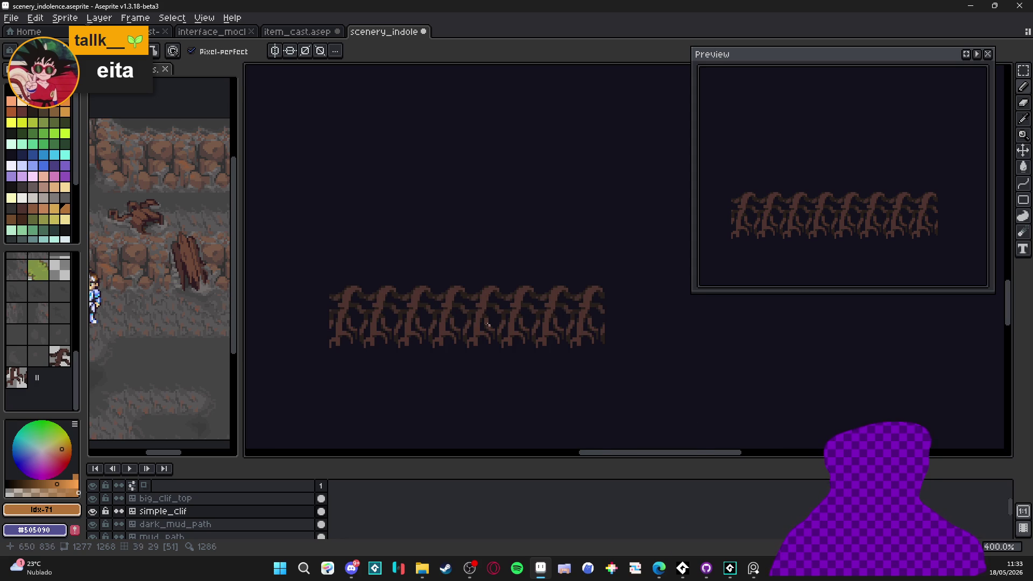
scroll(424, 312, down, 2)
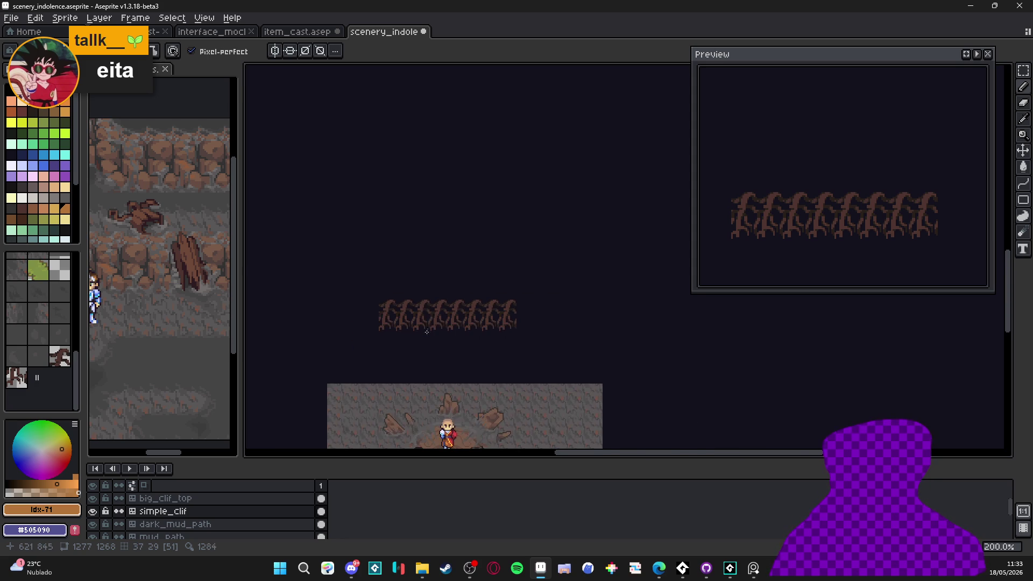
drag(383, 385, 421, 295)
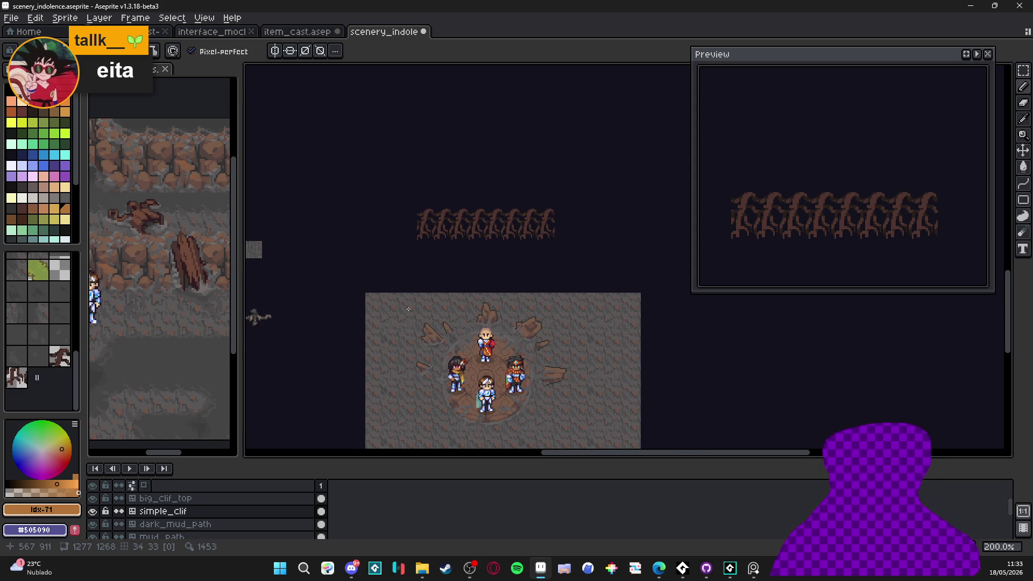
scroll(411, 312, up, 4)
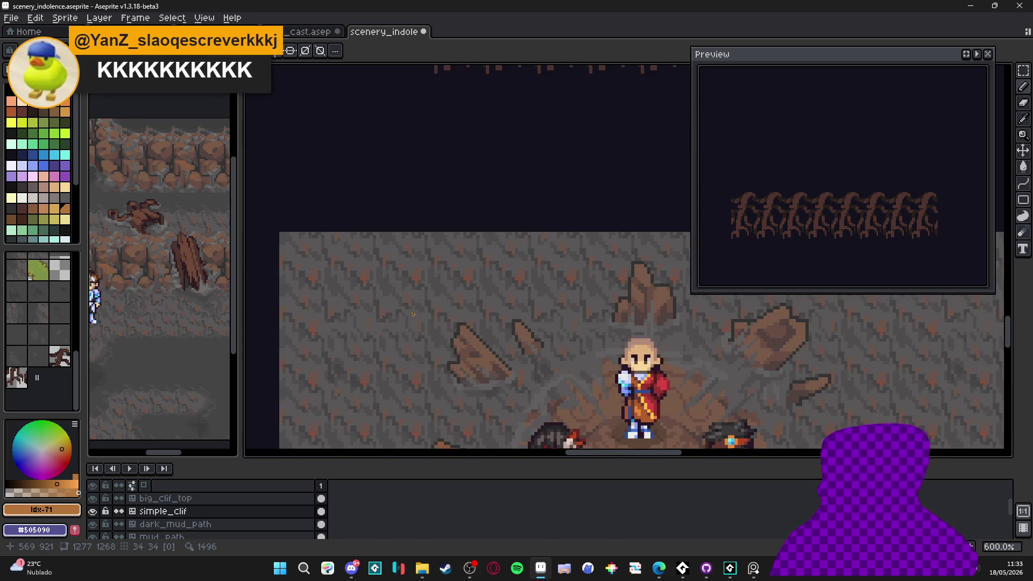
alt+click(415, 312)
Return to the root row, make Layer 2 active and pick a gray ground tile.
drag(479, 110, 479, 270)
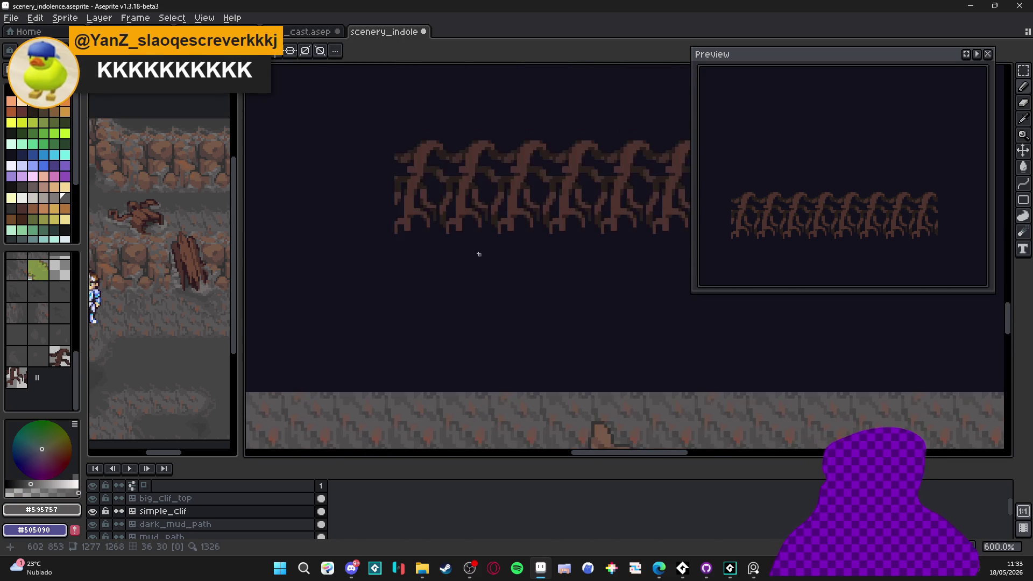
scroll(456, 200, up, 4)
scroll(448, 355, down, 4)
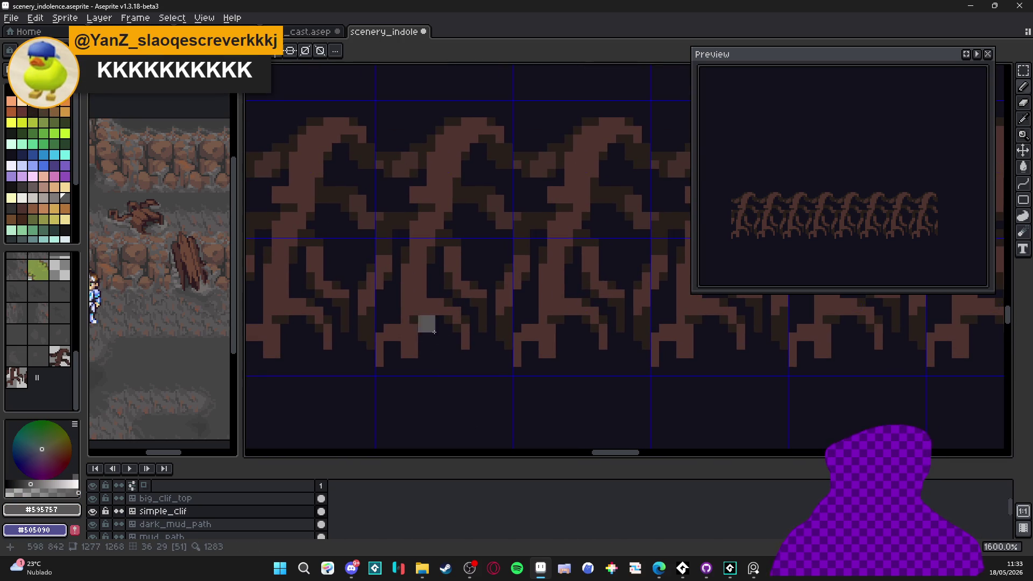
scroll(427, 162, down, 3)
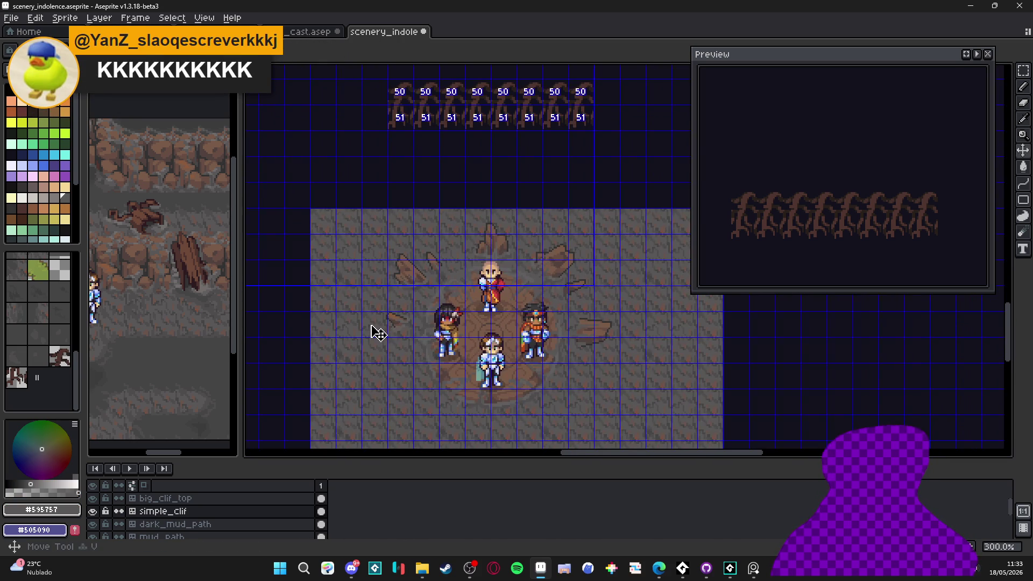
ctrl+click(376, 329)
click(61, 340)
Stamp gray ground tiles under the root row, ending the row with tile 40.
mouse_move(442, 149)
mouse_down()
mouse_move(407, 243)
mouse_move(382, 235)
mouse_move(548, 232)
mouse_move(544, 212)
mouse_up()
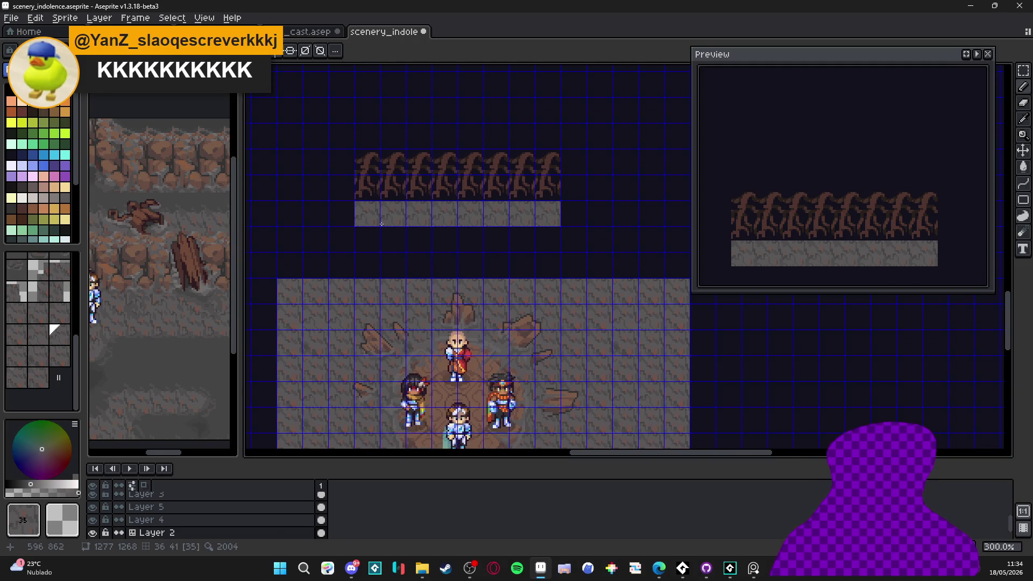
key(Up)
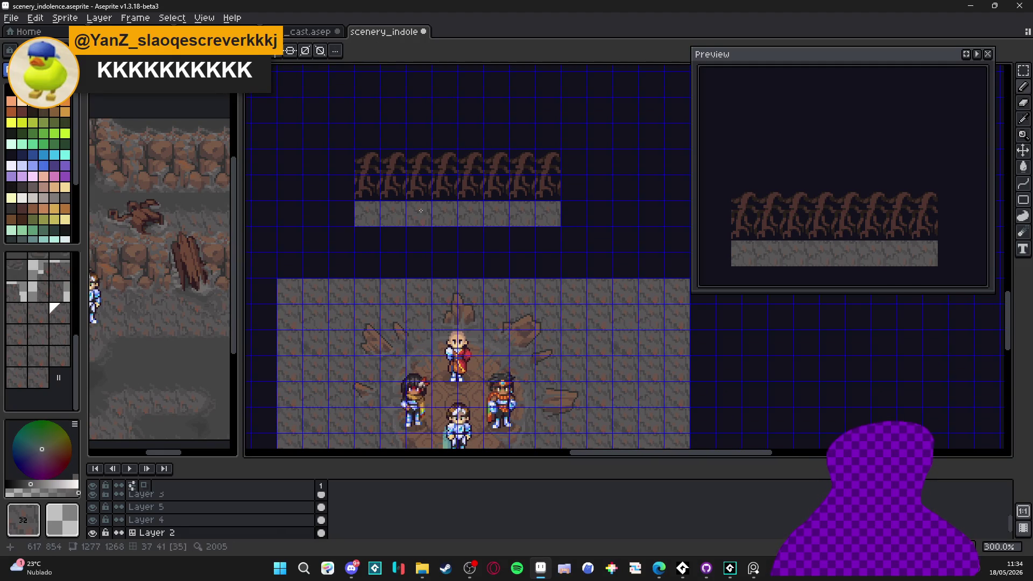
drag(241, 392, 241, 356)
scroll(38, 334, down, 3)
click(37, 376)
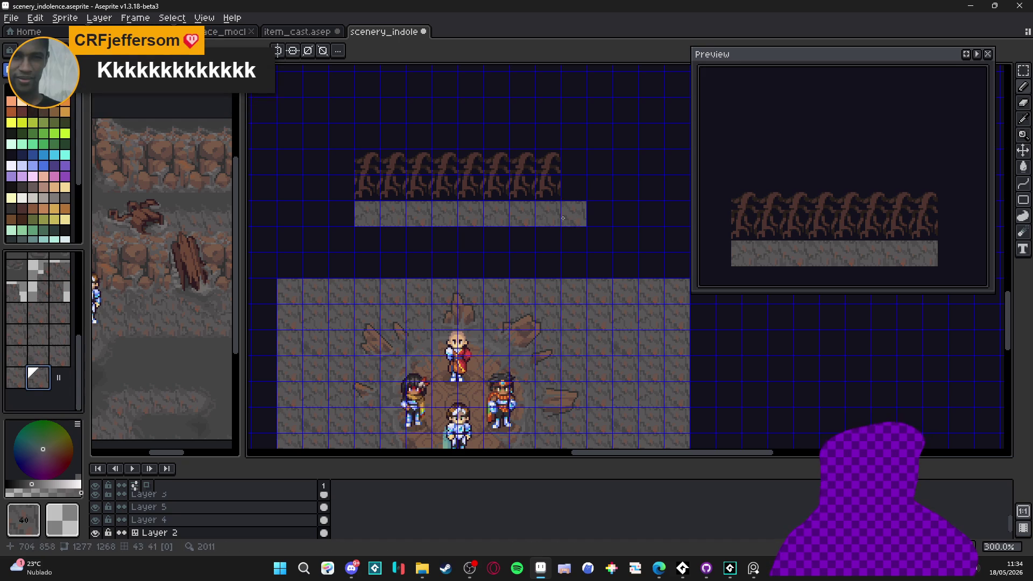
click(534, 213)
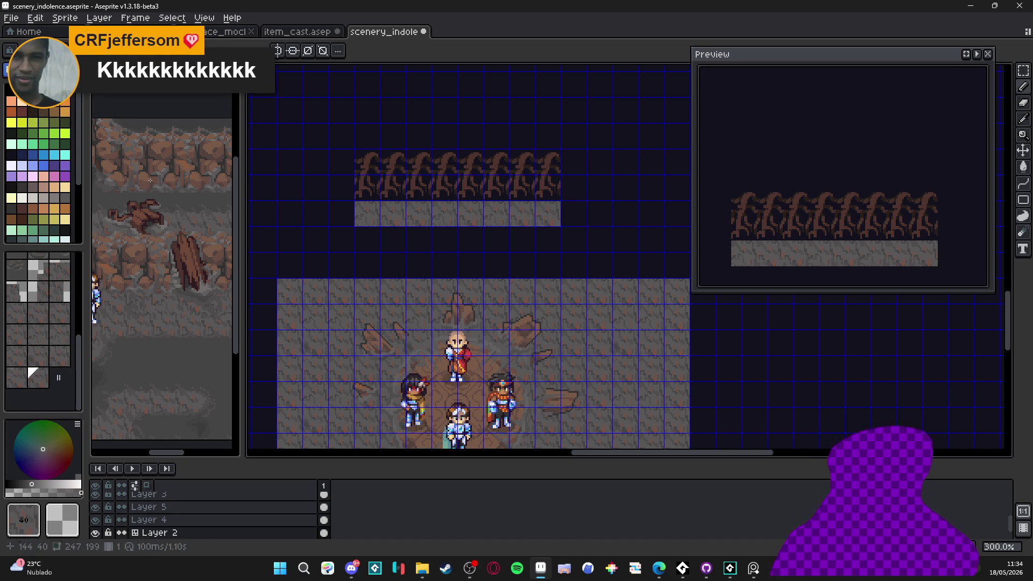
Switch to pixel mode, resample grey #595757, choose the Pencil and select the simple_clif layer.
key(space+Tab)
scroll(394, 306, up, 3)
scroll(395, 306, up, 3)
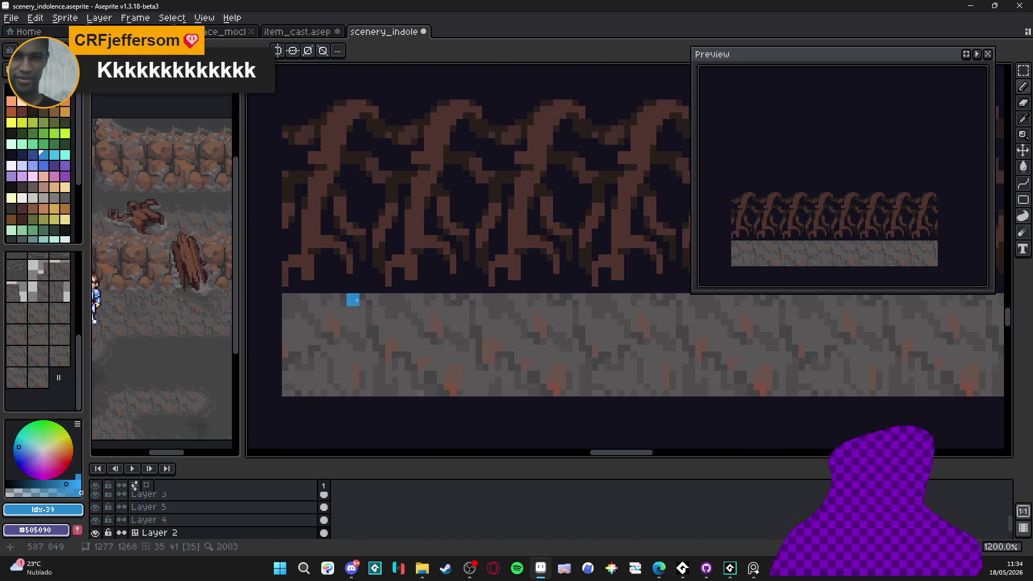
alt+click(362, 307)
scroll(362, 306, up, 2)
scroll(384, 315, up, 1)
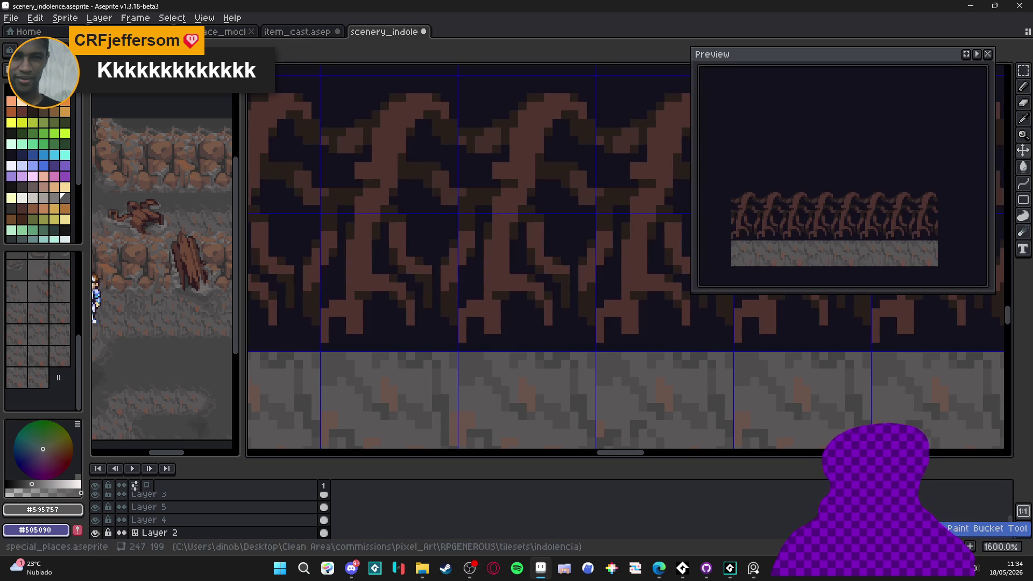
key(b)
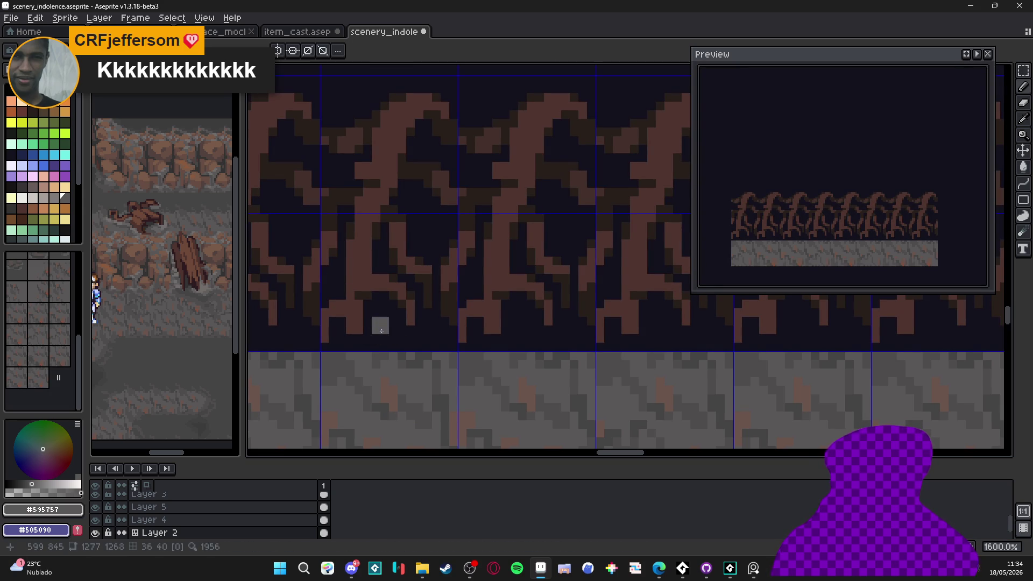
ctrl+click(357, 297)
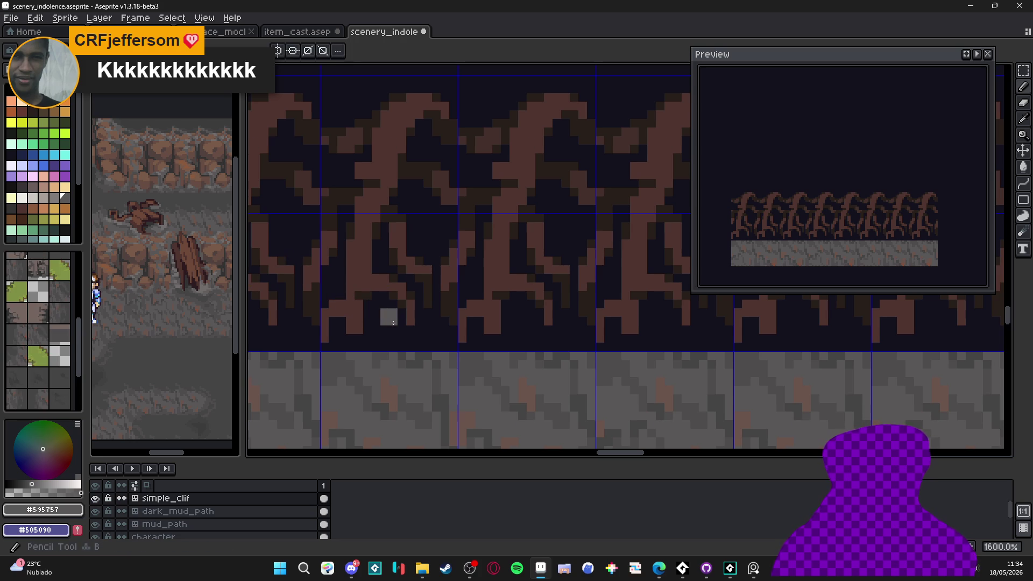
Paint grey #595757 along the base of the roots at the cliff bottom.
mouse_move(384, 312)
mouse_down()
mouse_move(371, 347)
mouse_move(346, 343)
mouse_move(337, 327)
mouse_move(342, 338)
mouse_move(407, 355)
mouse_up()
mouse_move(535, 357)
mouse_down()
mouse_move(462, 353)
mouse_move(527, 357)
mouse_move(520, 350)
mouse_up()
drag(579, 337, 458, 355)
key(Tab)
scroll(459, 355, up, 2)
Fill the dark gaps, block and columns at the roots' feet with grey.
drag(390, 336, 385, 348)
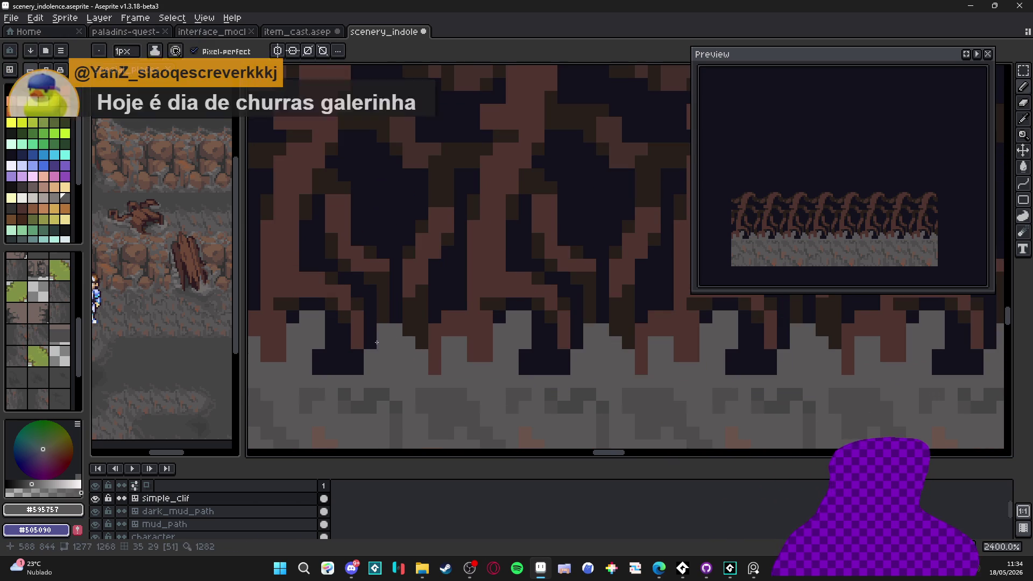
scroll(379, 345, down, 2)
scroll(379, 344, down, 2)
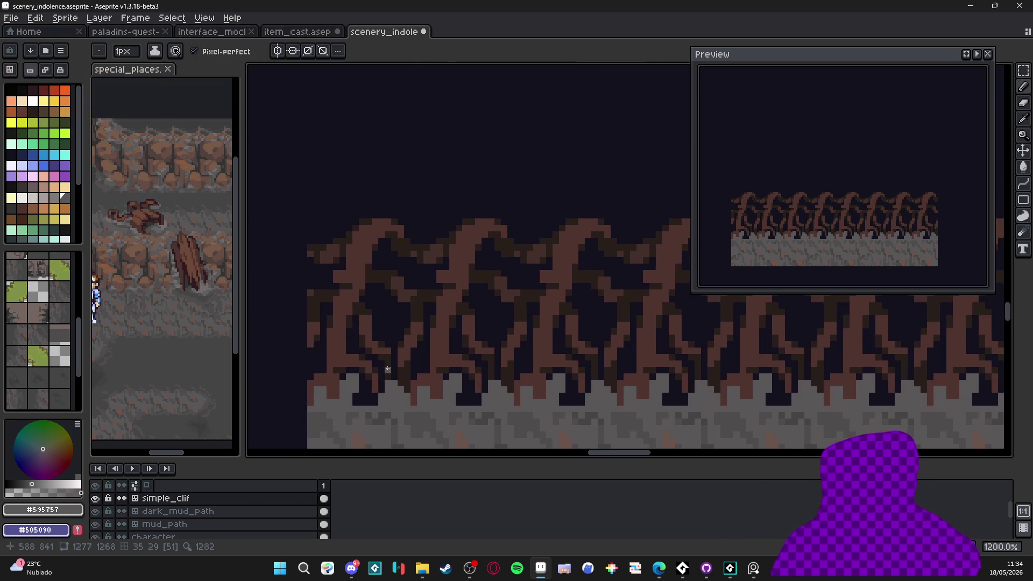
scroll(393, 344, up, 1)
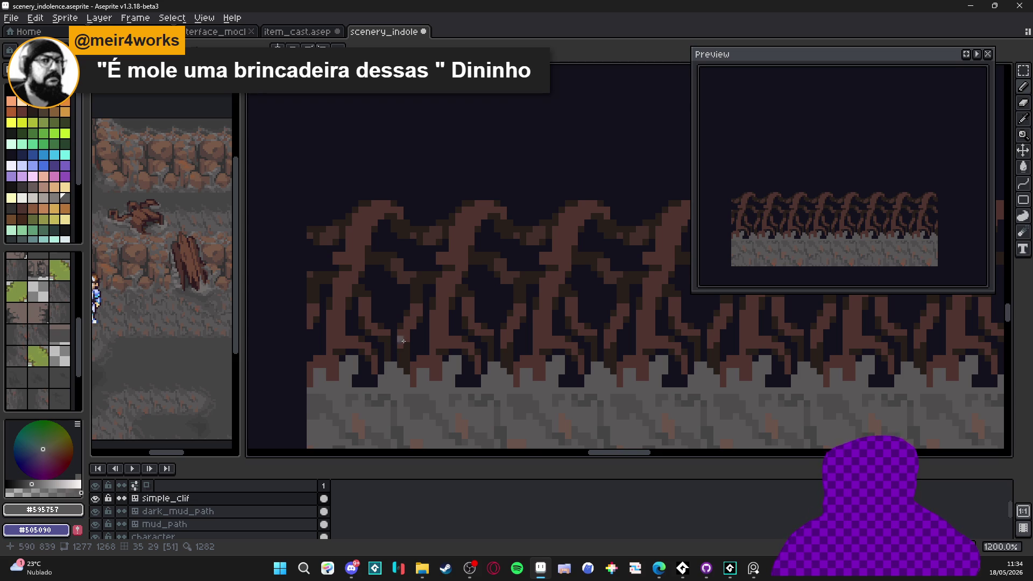
scroll(392, 347, up, 3)
drag(373, 387, 328, 342)
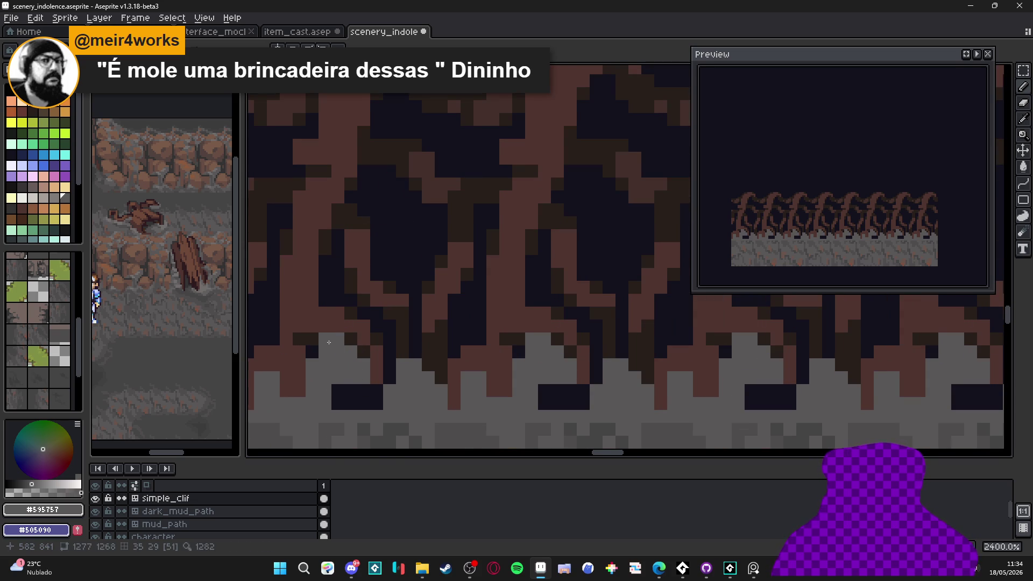
drag(376, 407, 345, 396)
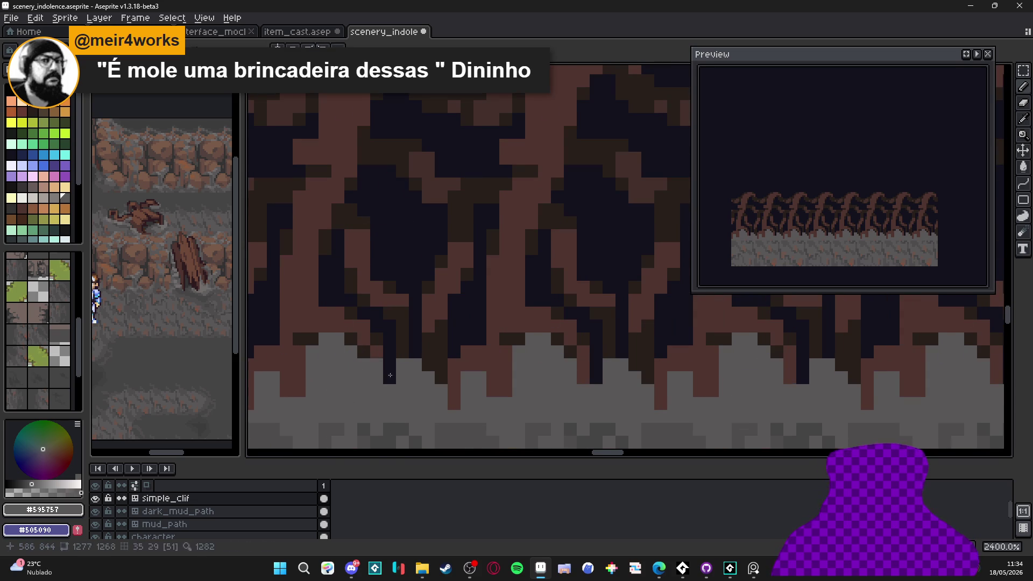
click(392, 376)
mouse_move(395, 371)
mouse_down()
mouse_move(390, 331)
mouse_move(341, 307)
mouse_move(331, 285)
mouse_move(338, 235)
mouse_up()
click(376, 313)
Grey out the remaining dark columns between the roots, undoing one stray block.
scroll(376, 323, down, 4)
scroll(409, 328, up, 5)
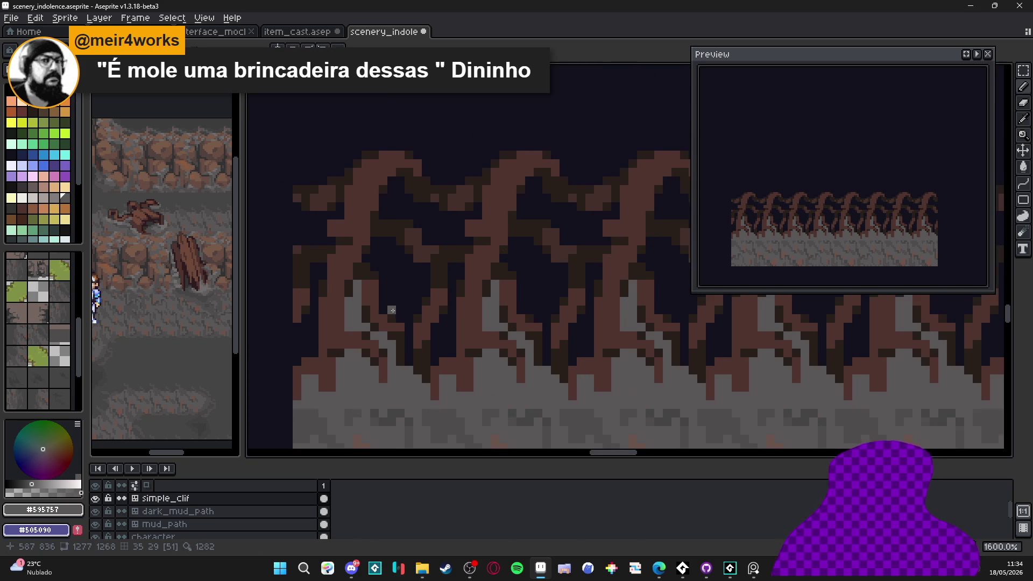
mouse_move(409, 320)
mouse_down()
mouse_move(407, 204)
mouse_move(371, 178)
mouse_move(355, 218)
mouse_move(329, 203)
mouse_up()
mouse_move(391, 252)
mouse_down()
mouse_move(374, 257)
mouse_move(382, 306)
mouse_move(381, 272)
mouse_up()
mouse_move(429, 302)
mouse_down()
mouse_move(433, 217)
mouse_move(449, 239)
mouse_move(450, 274)
mouse_up()
mouse_move(484, 237)
mouse_down()
mouse_move(508, 246)
mouse_move(502, 384)
mouse_move(500, 338)
mouse_move(484, 376)
mouse_move(473, 352)
mouse_up()
key(ctrl+z)
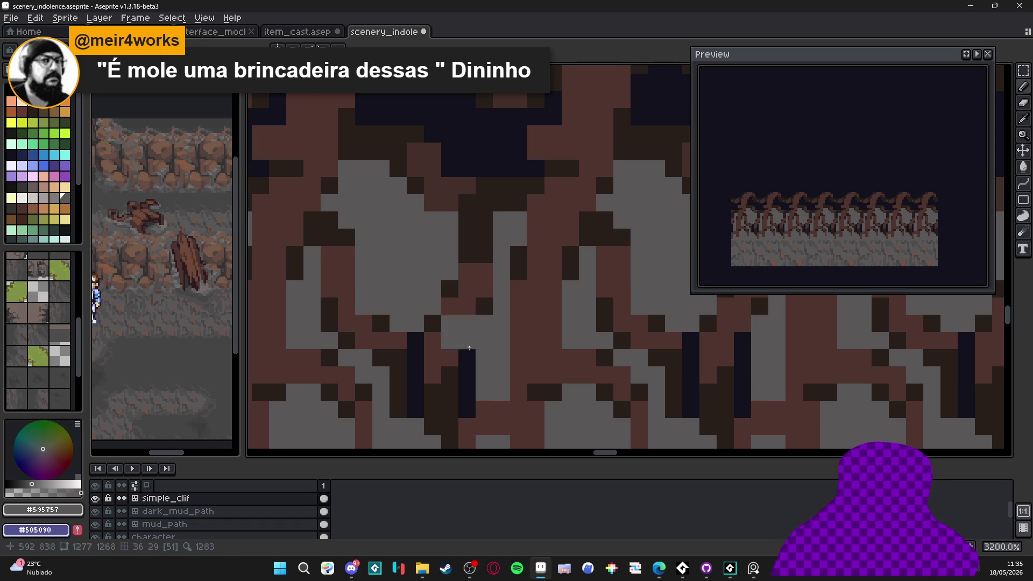
mouse_move(474, 389)
mouse_down()
mouse_move(415, 392)
mouse_move(418, 347)
mouse_up()
scroll(419, 339, down, 4)
scroll(419, 339, up, 3)
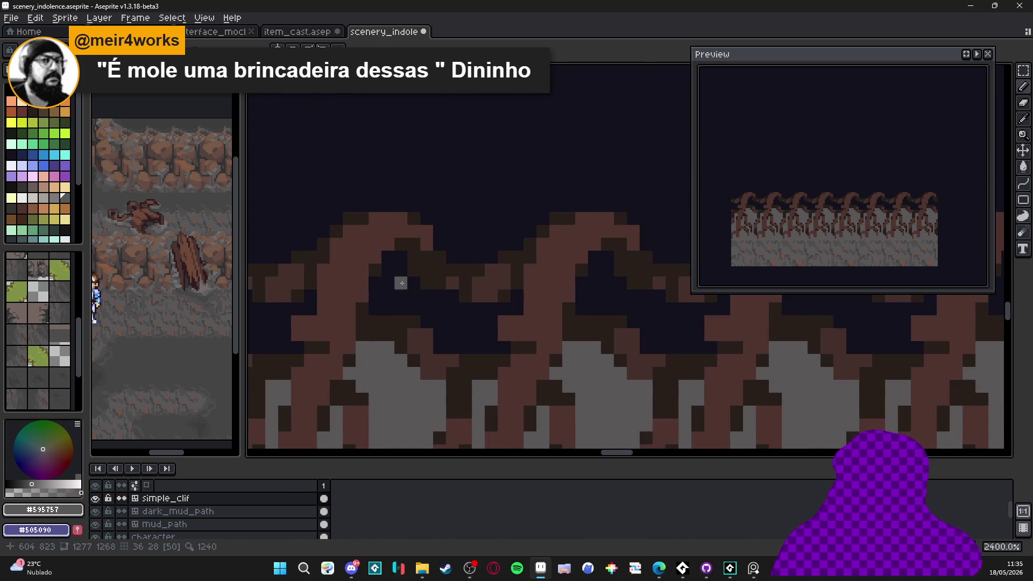
mouse_move(406, 300)
mouse_down()
mouse_move(432, 311)
mouse_move(416, 272)
mouse_move(415, 331)
mouse_move(406, 317)
mouse_move(444, 326)
mouse_move(443, 301)
mouse_move(494, 326)
mouse_move(469, 349)
mouse_move(521, 355)
mouse_move(495, 338)
mouse_move(549, 339)
mouse_move(566, 318)
mouse_up()
Paint grey over the dark gap between the roots and the dark sky, then save.
scroll(426, 293, up, 1)
mouse_move(529, 377)
mouse_down()
mouse_move(522, 389)
mouse_move(463, 388)
mouse_move(543, 391)
mouse_up()
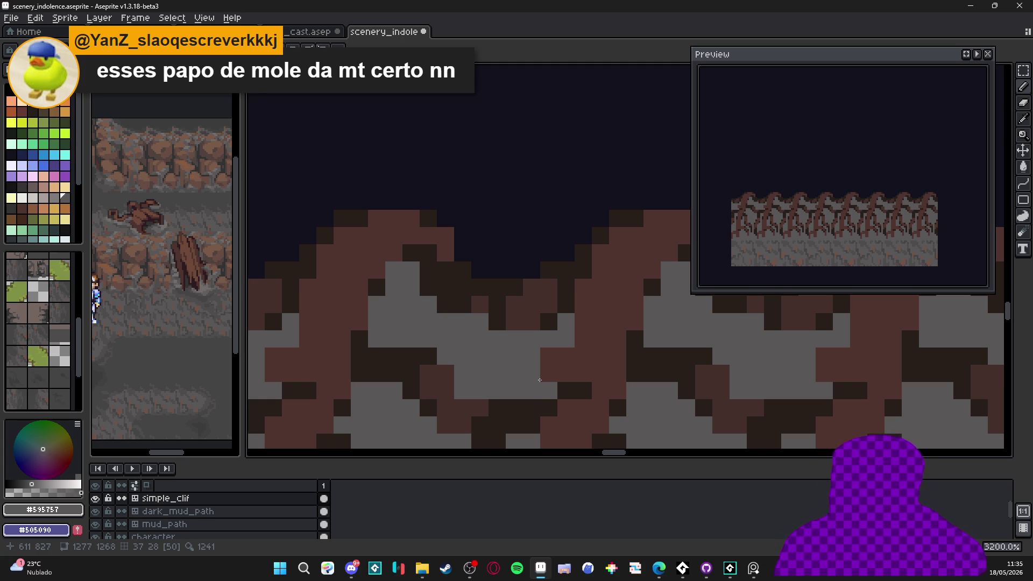
scroll(520, 382, down, 7)
mouse_move(520, 381)
mouse_down()
mouse_move(468, 351)
mouse_move(469, 221)
mouse_up()
scroll(469, 222, up, 3)
scroll(376, 231, down, 3)
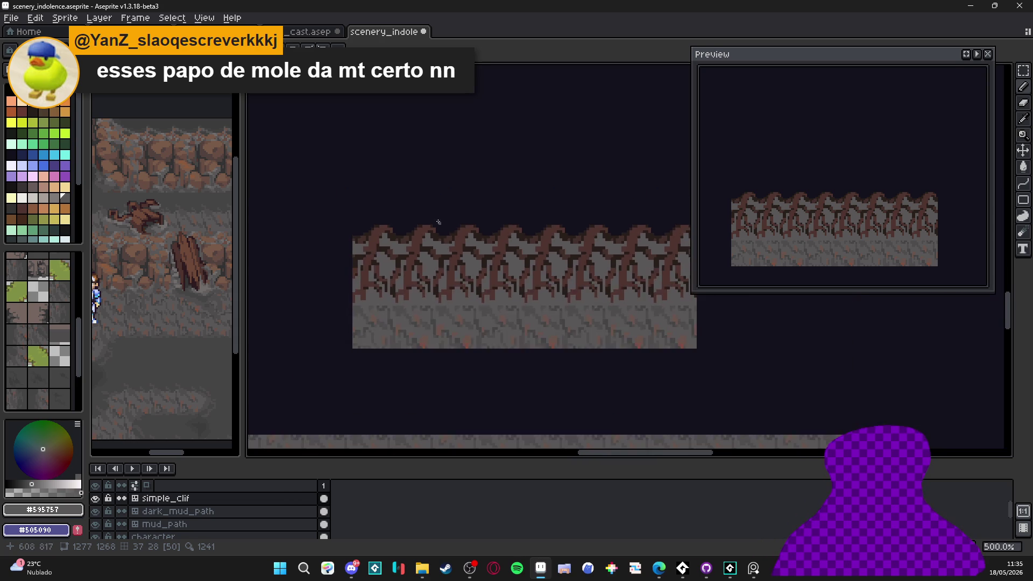
scroll(369, 236, up, 5)
scroll(405, 266, up, 1)
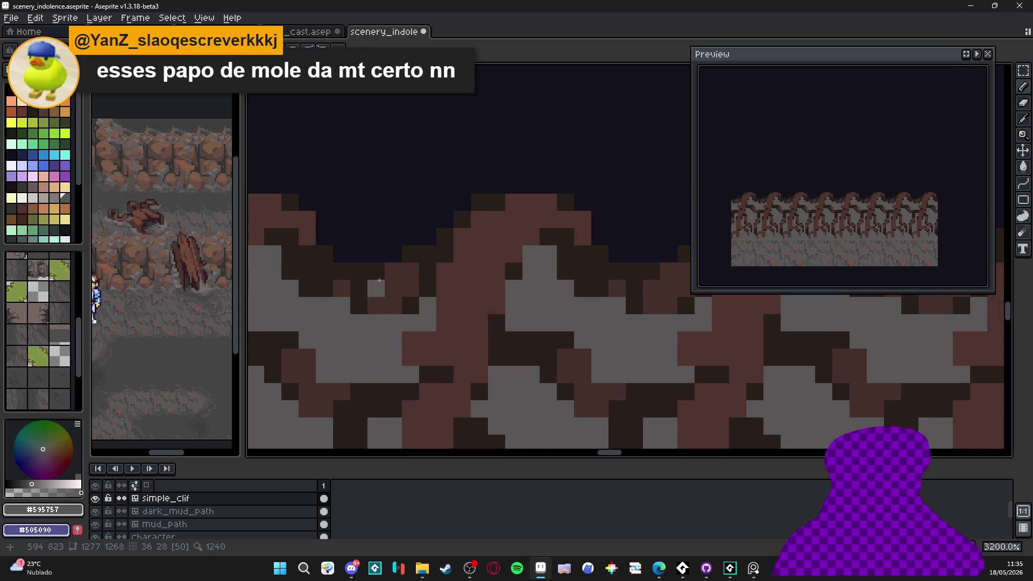
mouse_move(390, 255)
mouse_down()
mouse_move(342, 250)
mouse_move(408, 233)
mouse_move(350, 216)
mouse_move(344, 225)
mouse_move(396, 207)
mouse_up()
scroll(408, 221, down, 3)
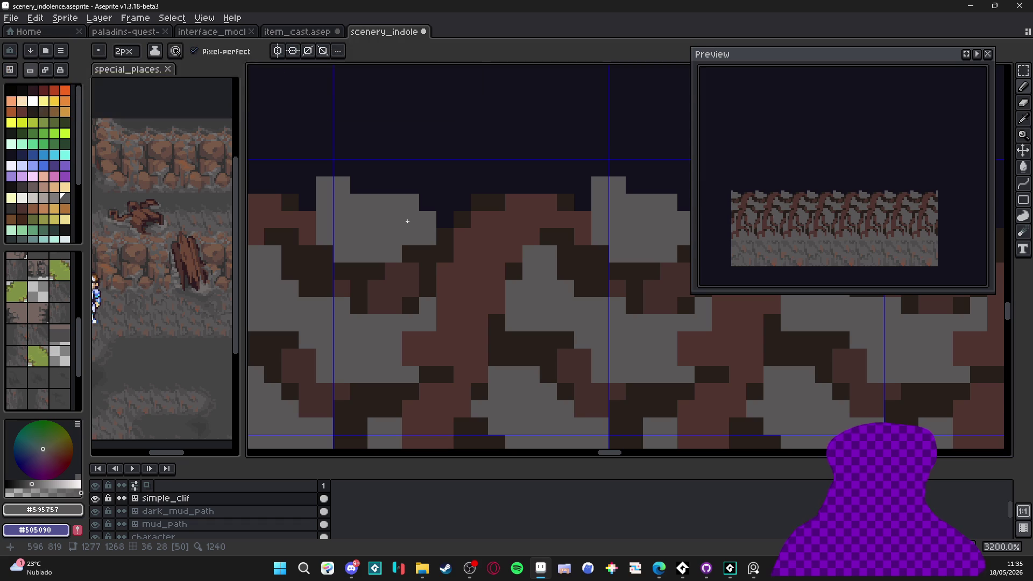
key(ctrl+s)
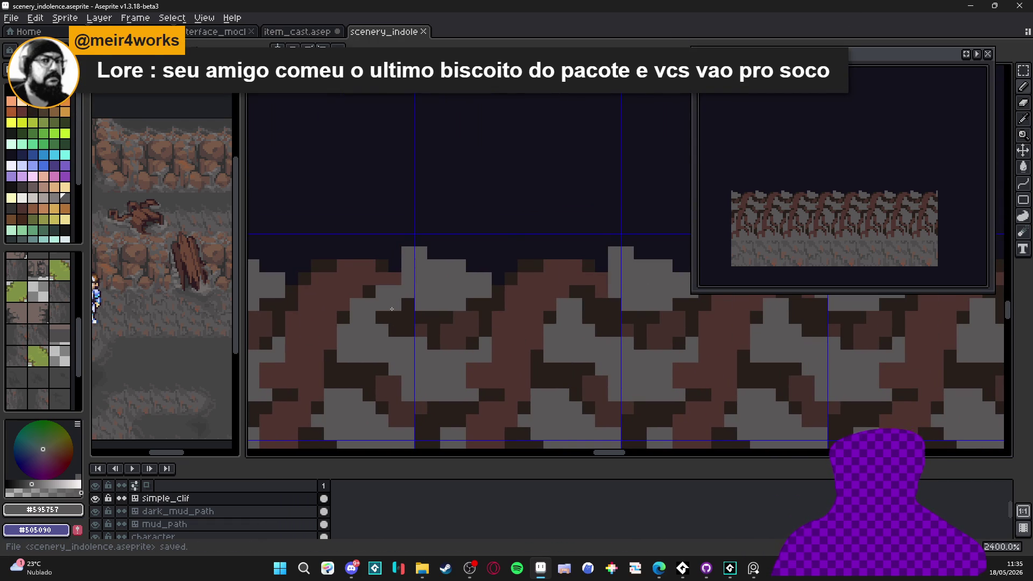
Undo the last stroke and paint a continuous grey row along the tile's top edge.
key(ctrl+z)
scroll(425, 299, up, 1)
click(418, 284)
mouse_move(488, 267)
mouse_down()
mouse_move(506, 266)
mouse_move(437, 266)
mouse_move(581, 266)
mouse_move(592, 282)
mouse_move(493, 281)
mouse_up()
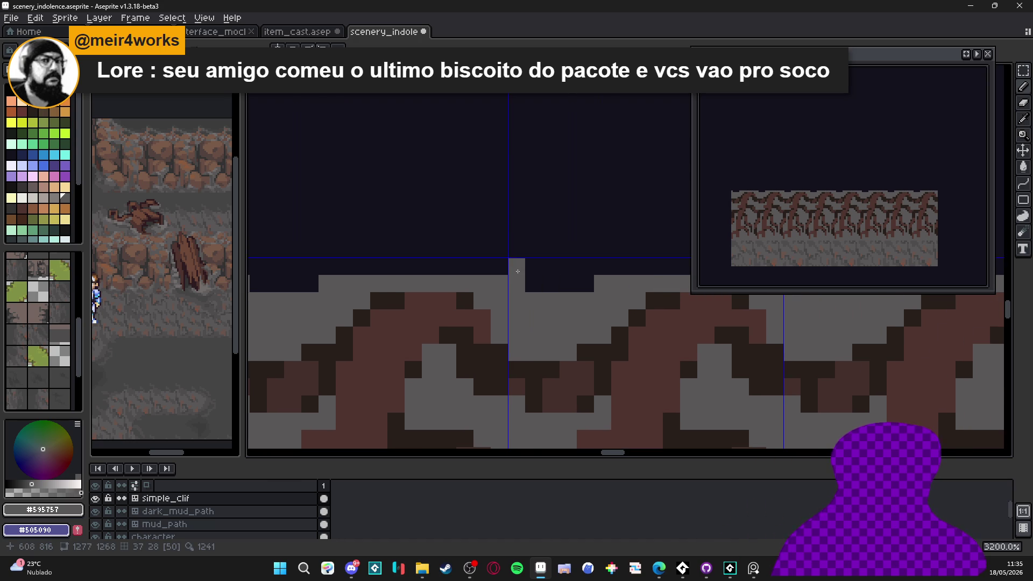
drag(415, 269, 469, 268)
click(462, 295)
mouse_move(357, 274)
mouse_down()
mouse_move(462, 296)
mouse_move(436, 301)
mouse_move(452, 291)
mouse_move(491, 309)
mouse_move(526, 306)
mouse_move(441, 294)
mouse_up()
scroll(476, 298, down, 3)
scroll(477, 298, up, 3)
Paint a 2x2 dark gray block inside one of the root arches.
scroll(470, 310, down, 4)
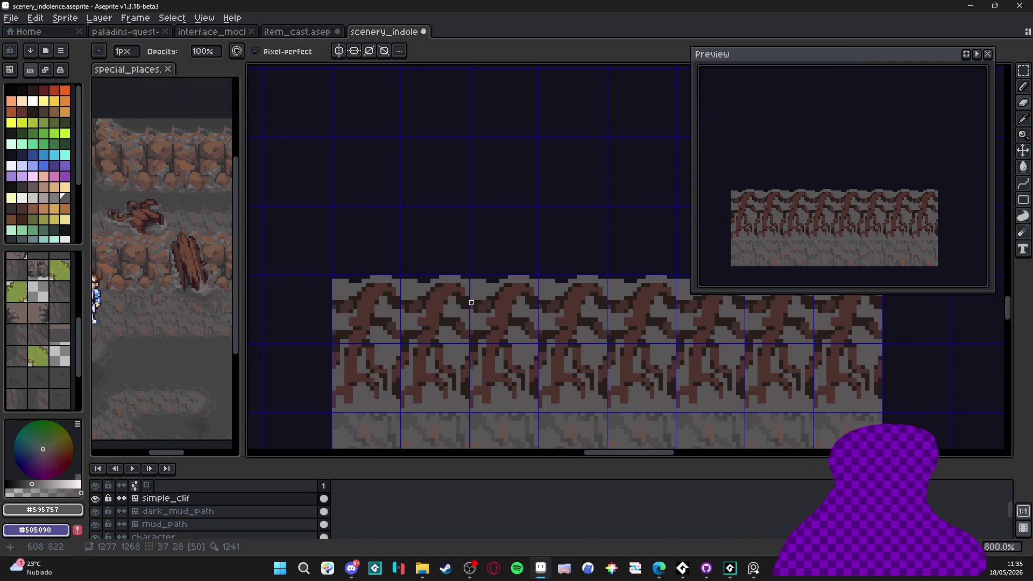
scroll(470, 283, down, 1)
scroll(469, 282, up, 3)
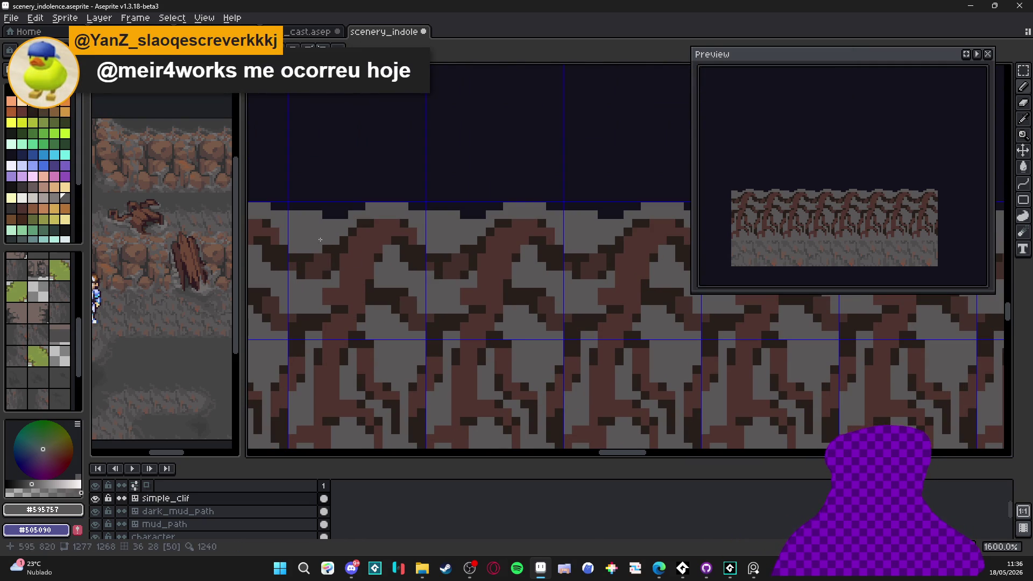
scroll(287, 229, down, 3)
scroll(438, 235, up, 2)
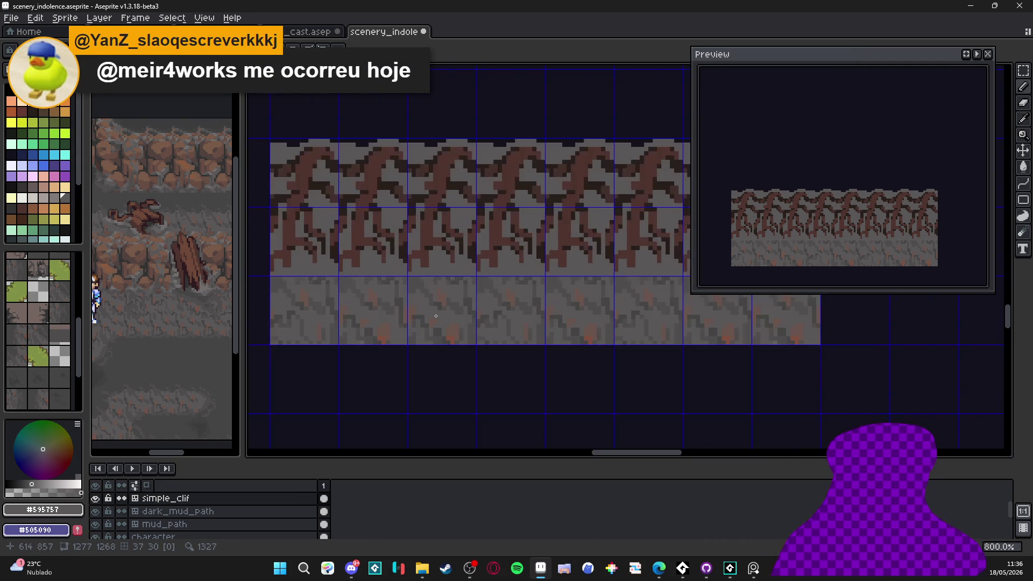
scroll(436, 315, up, 2)
scroll(410, 316, up, 1)
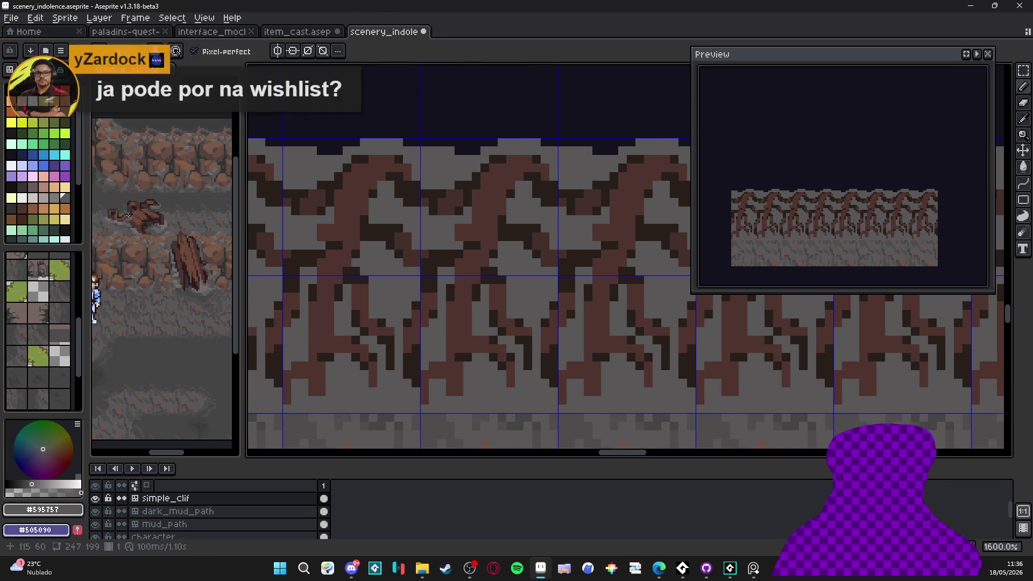
scroll(388, 216, up, 2)
mouse_move(377, 169)
mouse_down()
mouse_move(395, 186)
mouse_move(364, 196)
mouse_up()
Bucket-fill the root arch centres dark gray, undoing and redoing the fill once.
click(390, 220)
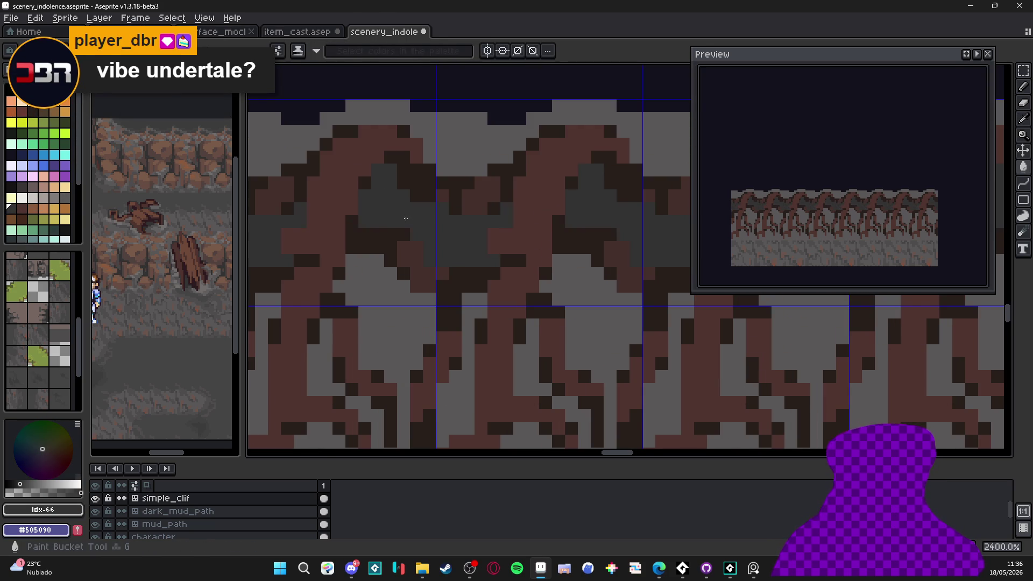
scroll(398, 232, down, 2)
scroll(398, 231, up, 2)
scroll(405, 242, down, 2)
key(ctrl+z)
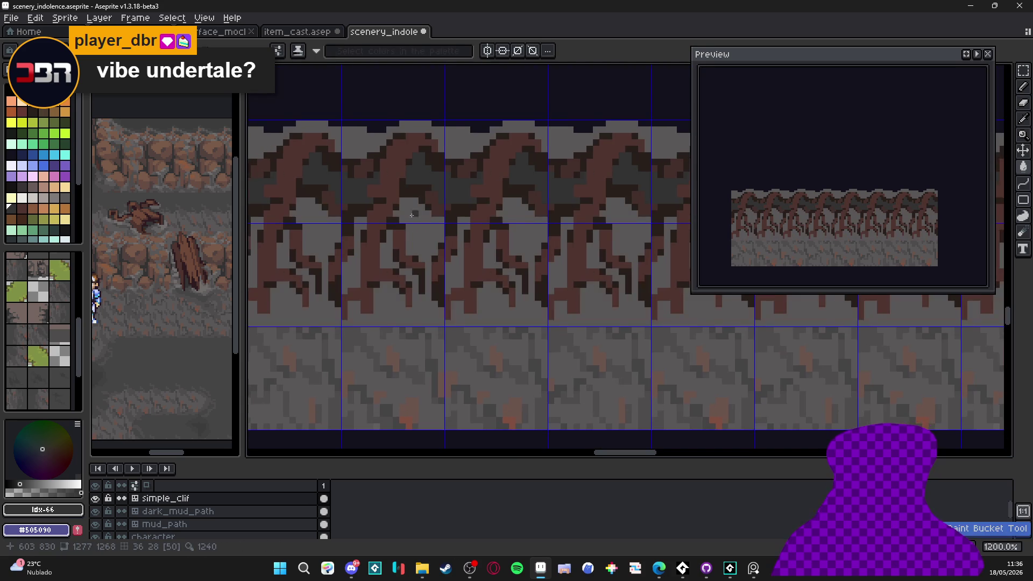
scroll(405, 243, up, 3)
click(445, 295)
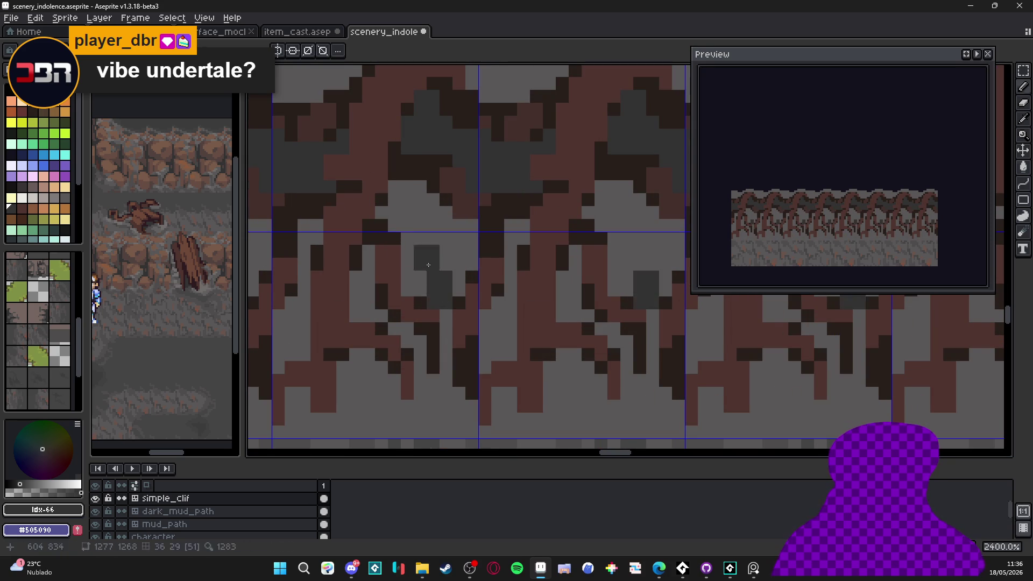
scroll(445, 312, down, 5)
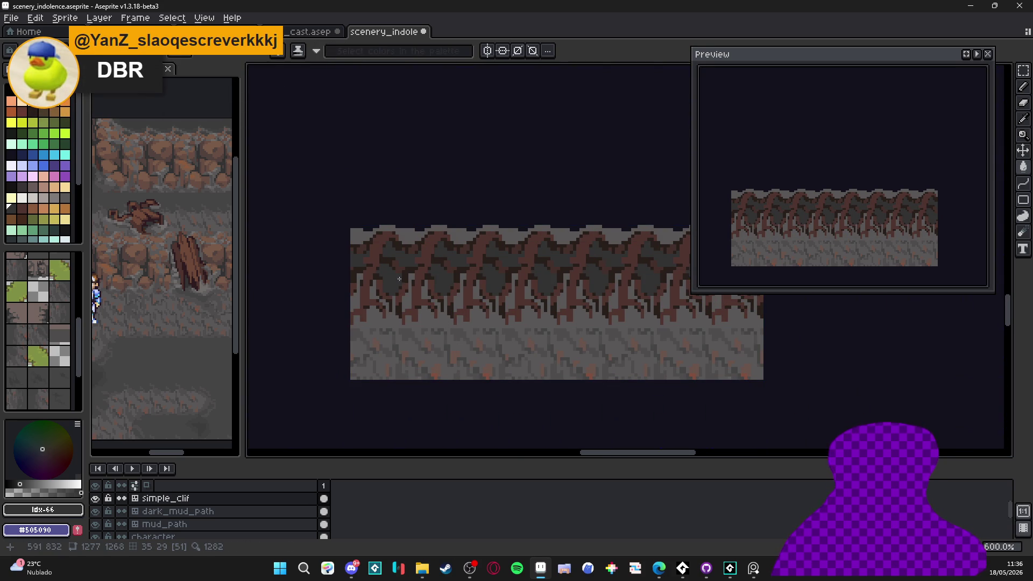
scroll(399, 281, up, 5)
scroll(487, 284, down, 5)
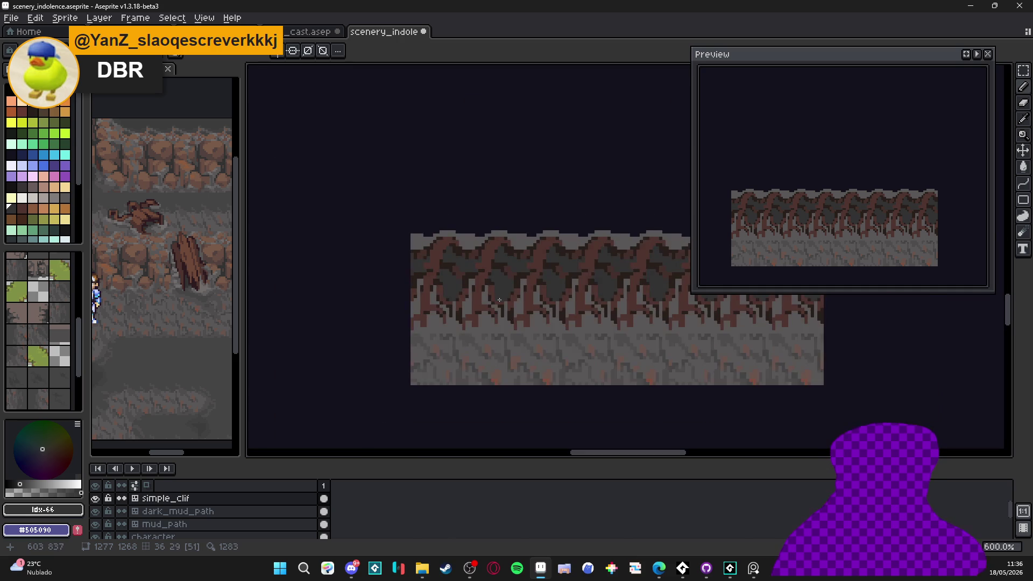
scroll(498, 300, up, 1)
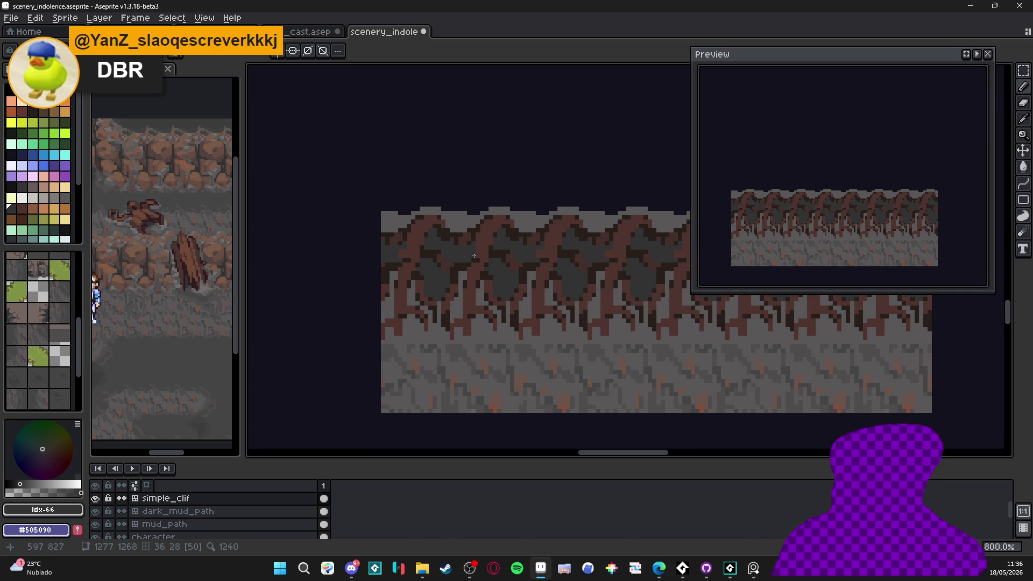
scroll(469, 299, up, 5)
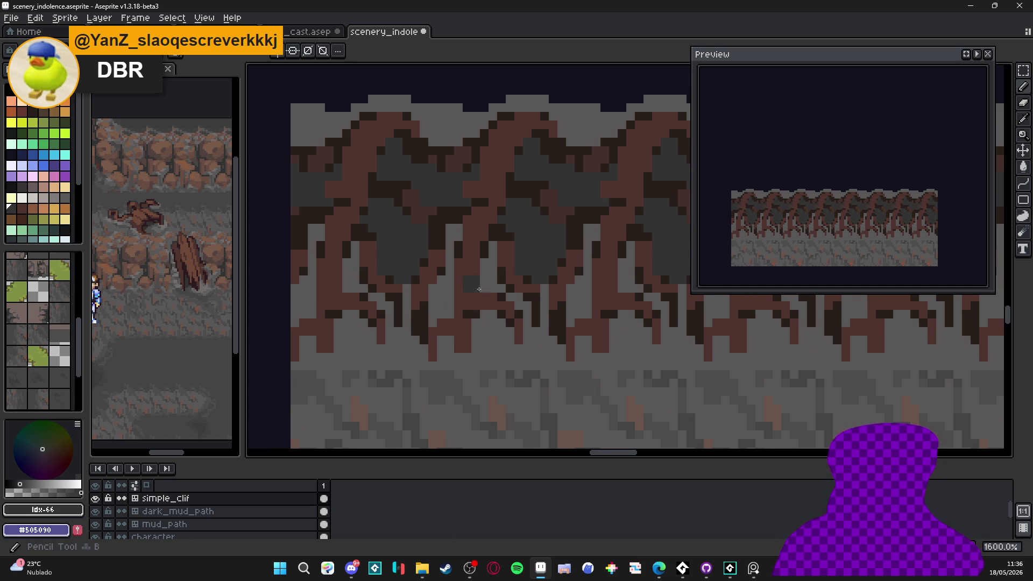
Add dark gray pixels between the roots below the arches, then switch to the browser.
drag(493, 265, 491, 294)
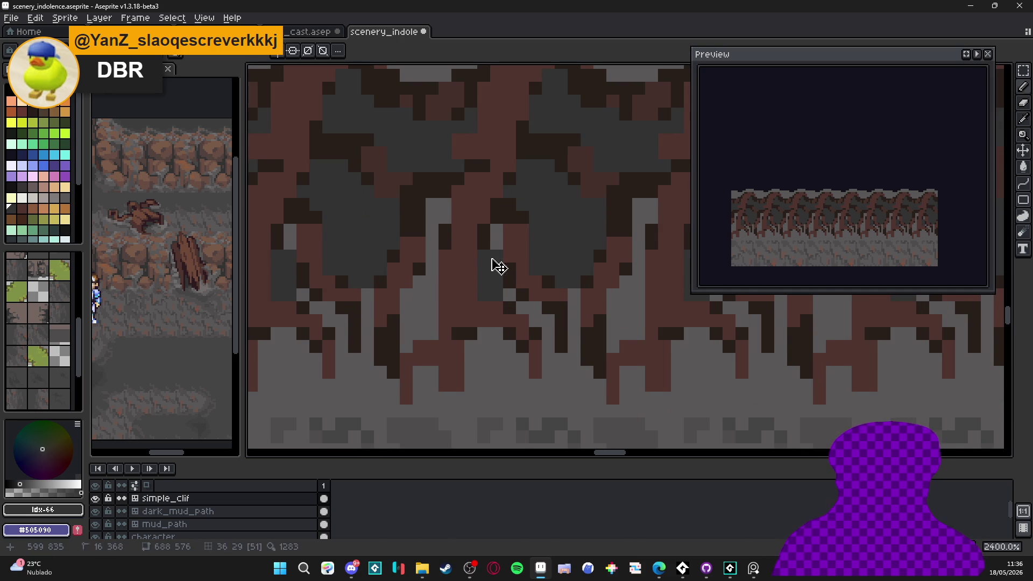
click(496, 230)
click(509, 294)
click(522, 308)
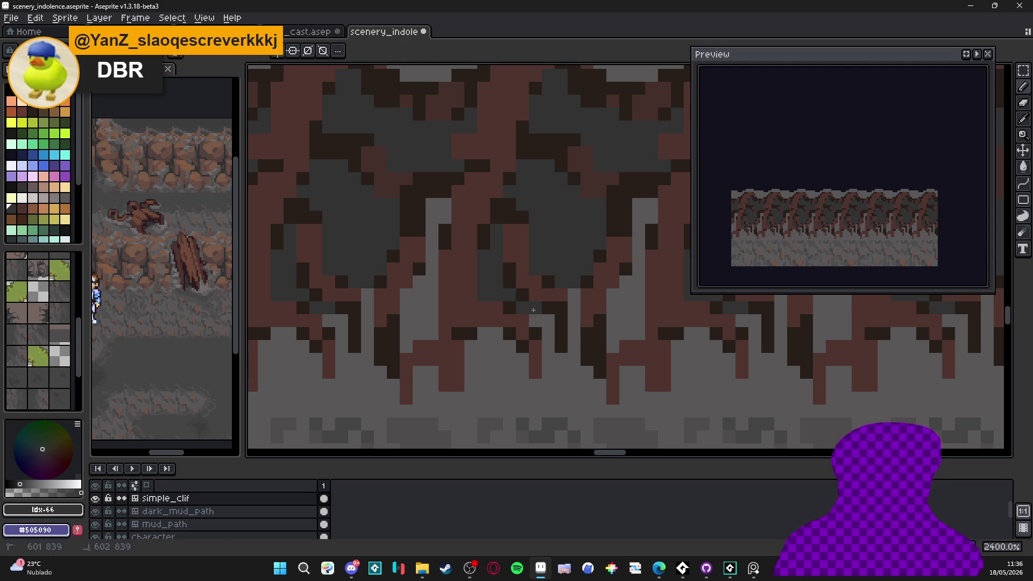
click(457, 437)
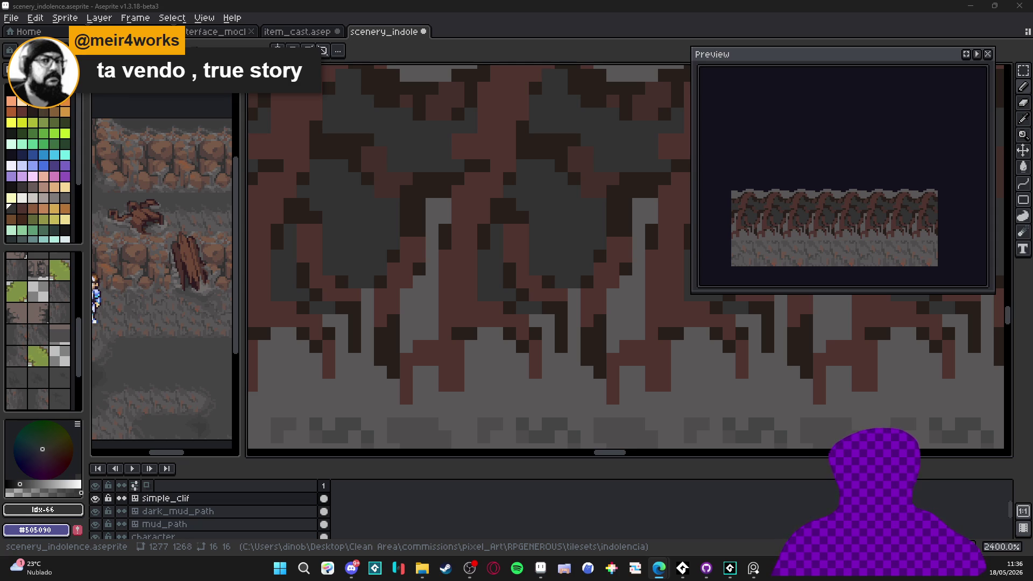
key(alt+Tab)
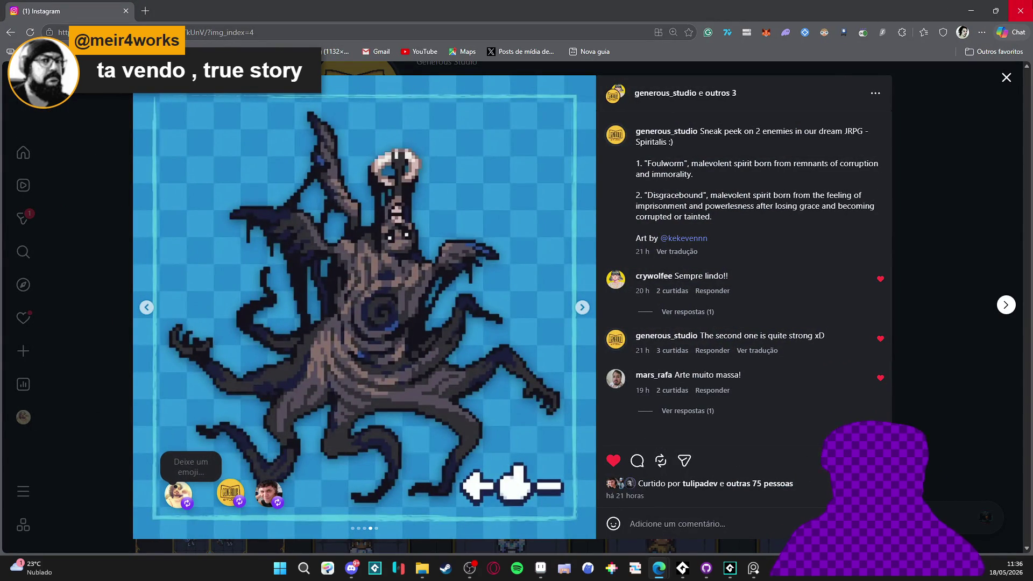
Close the Instagram browser and draw a dark gray vertical stroke over the light stone column.
click(1021, 10)
scroll(435, 261, down, 1)
scroll(436, 261, up, 1)
mouse_move(435, 260)
mouse_down()
mouse_move(430, 253)
mouse_move(420, 359)
mouse_move(392, 363)
mouse_move(392, 380)
mouse_move(338, 384)
mouse_up()
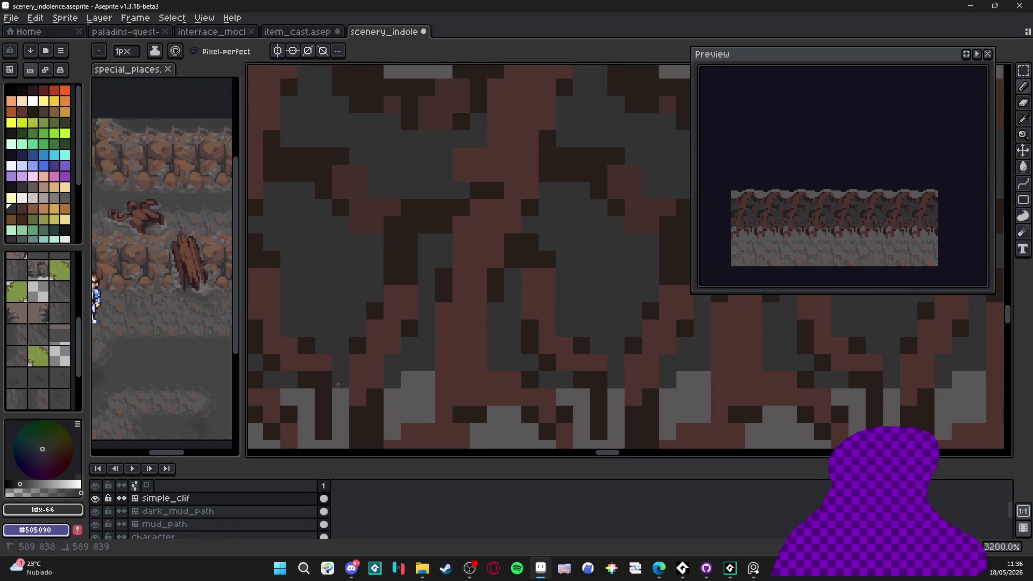
Zoom in and darken the light gray stone cells between the roots and inside the arch.
scroll(432, 387, down, 3)
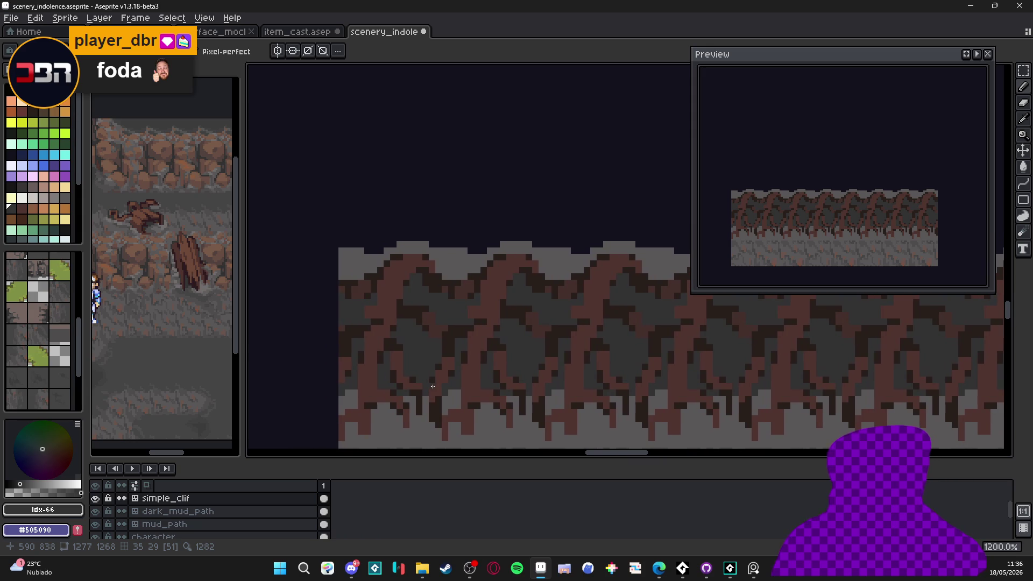
scroll(405, 344, down, 1)
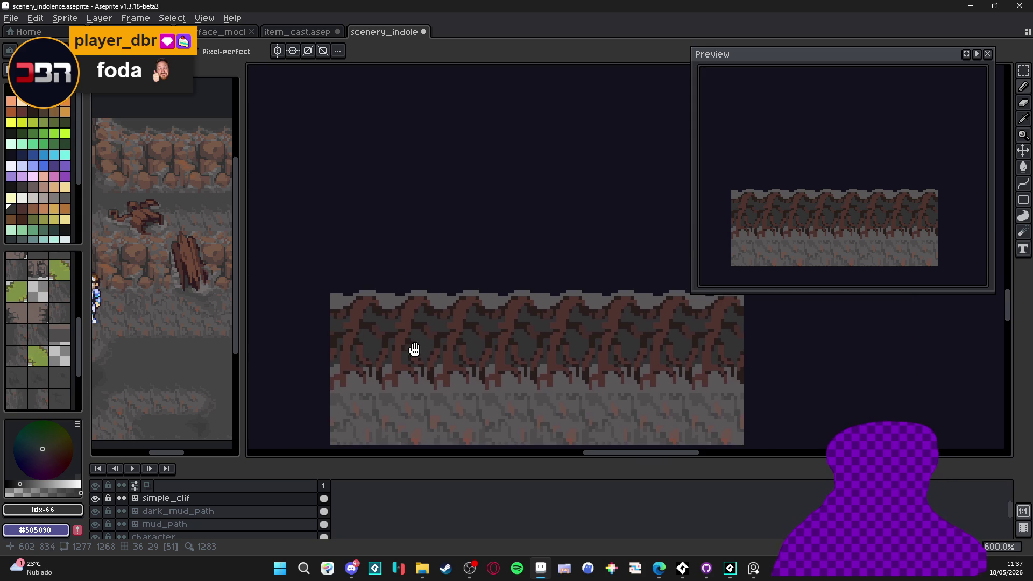
scroll(440, 304, up, 3)
scroll(439, 303, up, 3)
mouse_move(411, 301)
mouse_down()
mouse_move(409, 285)
mouse_move(537, 292)
mouse_move(407, 323)
mouse_up()
drag(484, 220, 459, 220)
drag(330, 194, 300, 194)
Darken the remaining light gray cells along the arch's lower edge row.
scroll(445, 285, down, 6)
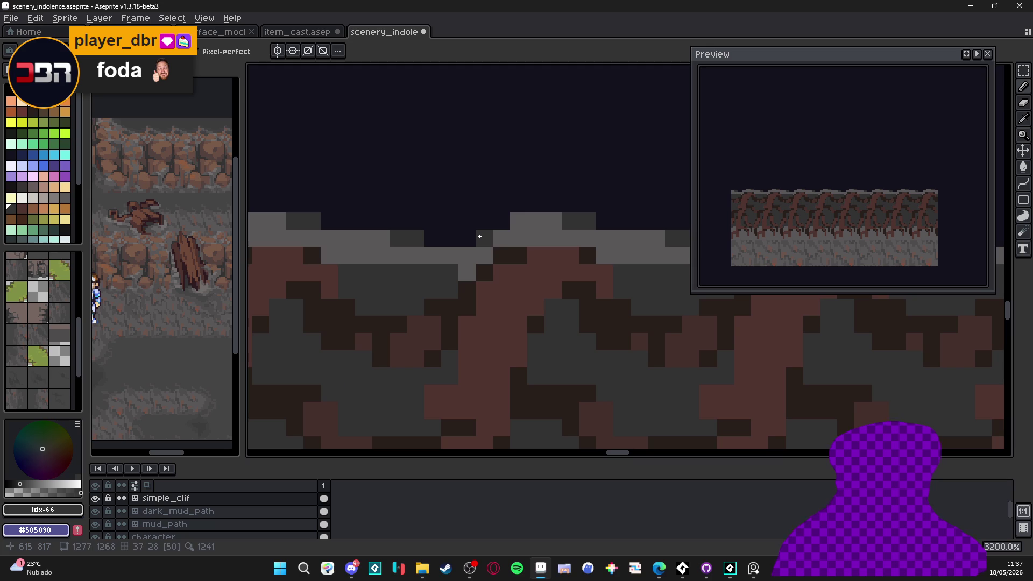
scroll(504, 266, down, 2)
scroll(500, 252, up, 5)
drag(511, 237, 479, 237)
drag(392, 237, 413, 239)
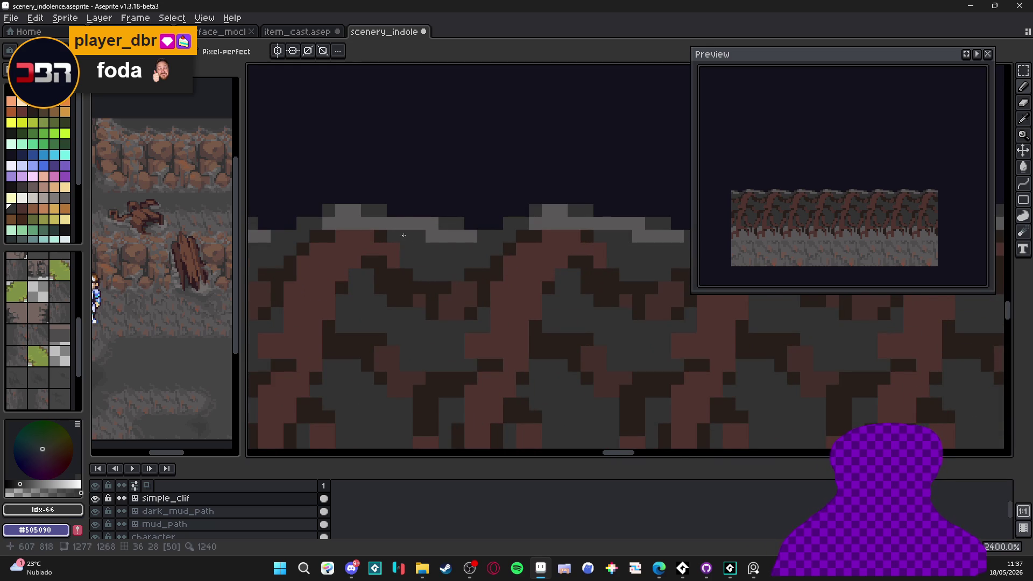
Darken single cells and a small cluster of stone between the root tips below the arch.
scroll(455, 367, down, 4)
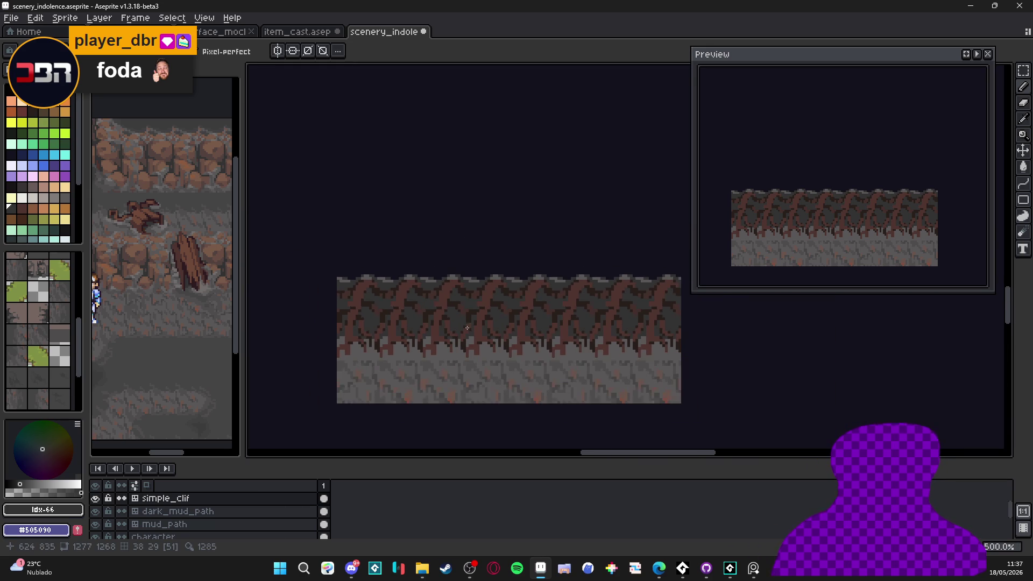
scroll(455, 367, up, 4)
click(435, 346)
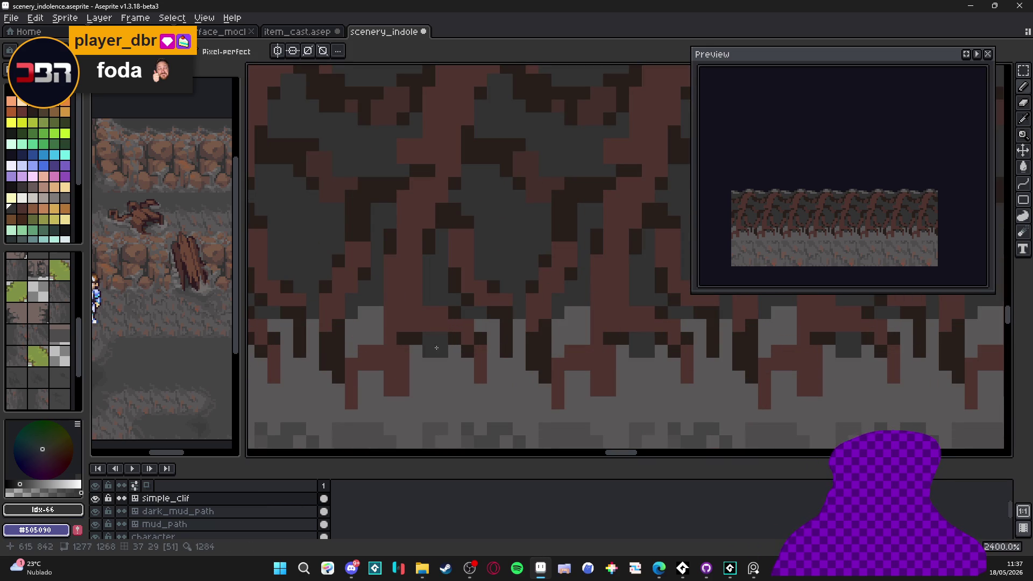
mouse_move(428, 352)
mouse_down()
mouse_move(417, 365)
mouse_move(448, 358)
mouse_up()
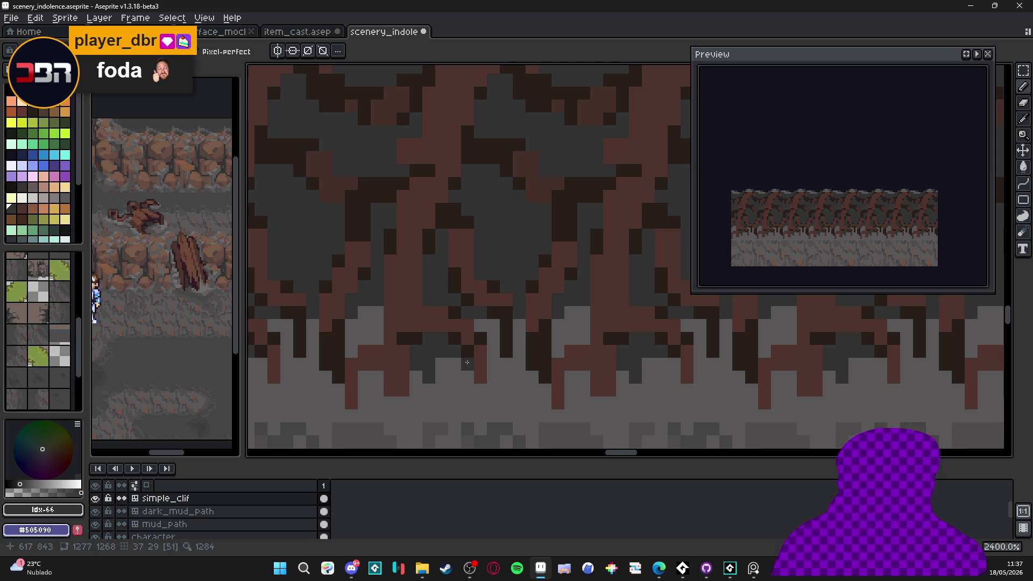
click(485, 332)
click(518, 331)
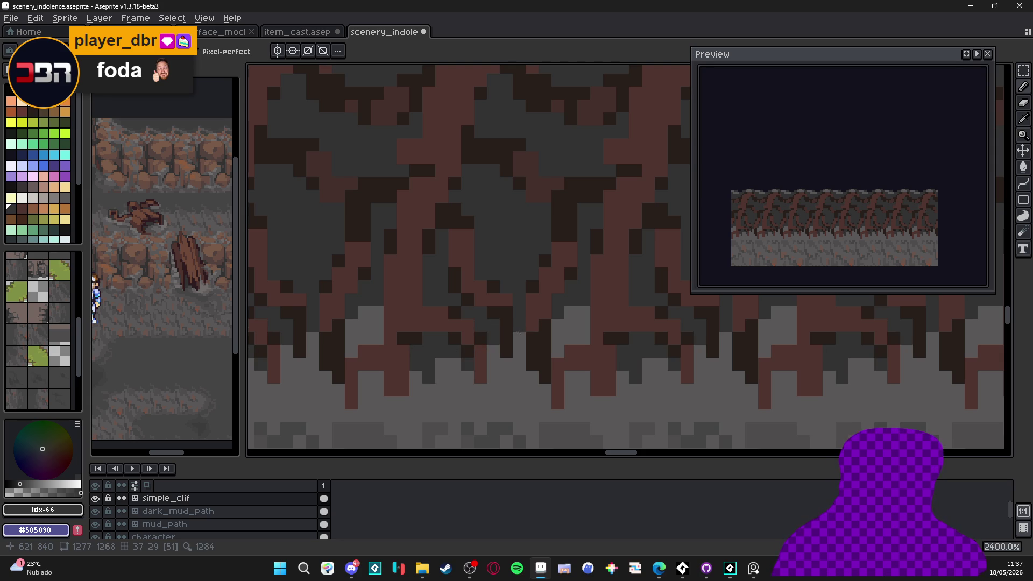
click(492, 349)
Darken a few more stone cells, including two stacked cells, under a root tip.
scroll(527, 360, down, 2)
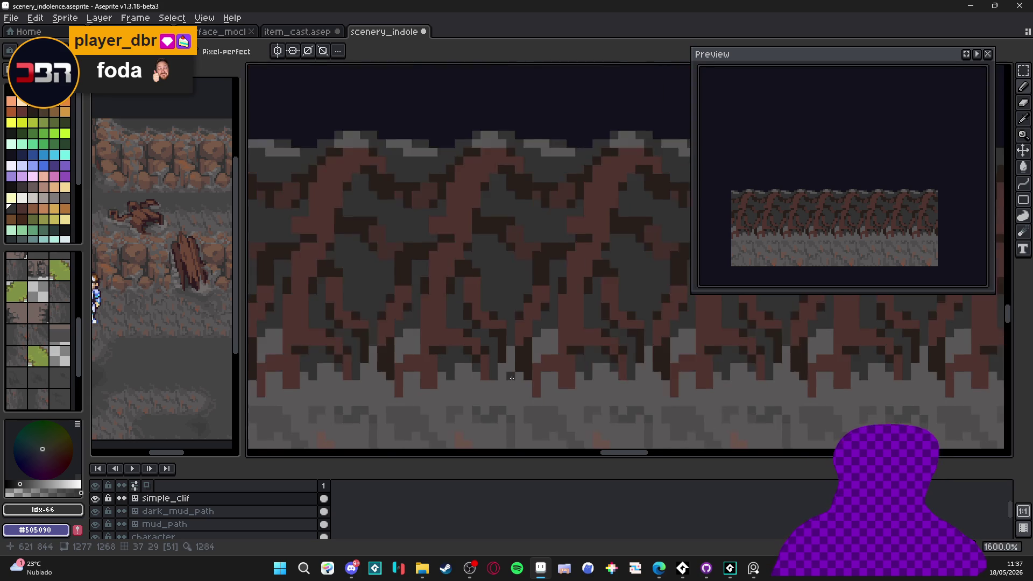
scroll(560, 371, up, 2)
click(562, 375)
drag(566, 375, 566, 390)
scroll(638, 373, down, 7)
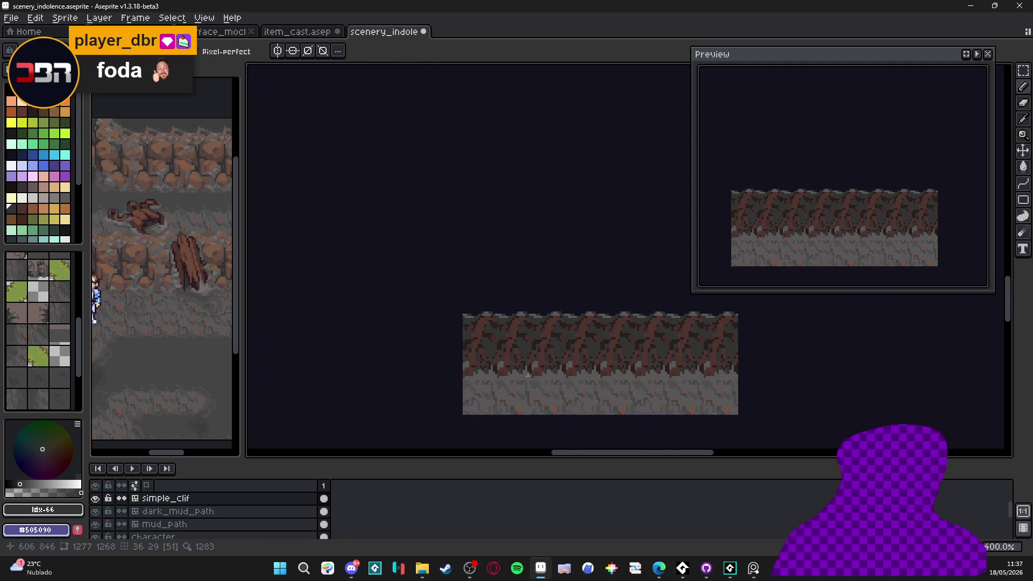
scroll(529, 376, up, 8)
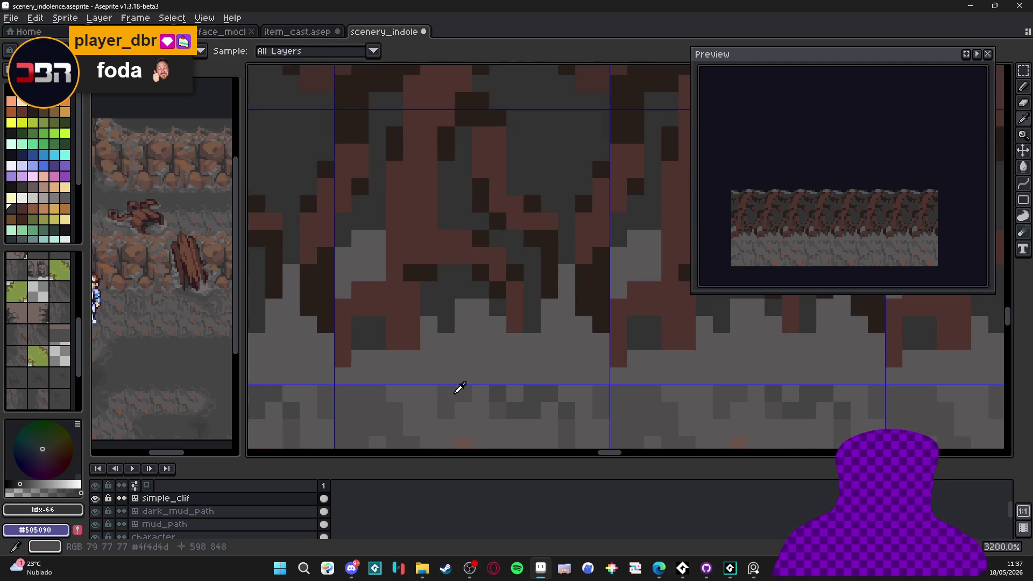
Sample a darker stone gray and repaint light stone pixels near the root tips with it.
alt+click(472, 373)
click(471, 376)
alt+click(481, 371)
click(481, 372)
mouse_move(476, 355)
mouse_down()
mouse_move(498, 345)
mouse_move(515, 374)
mouse_move(498, 377)
mouse_move(532, 377)
mouse_up()
click(509, 285)
Darken a long row of light gray stone pixels further along the strip.
scroll(475, 290, down, 4)
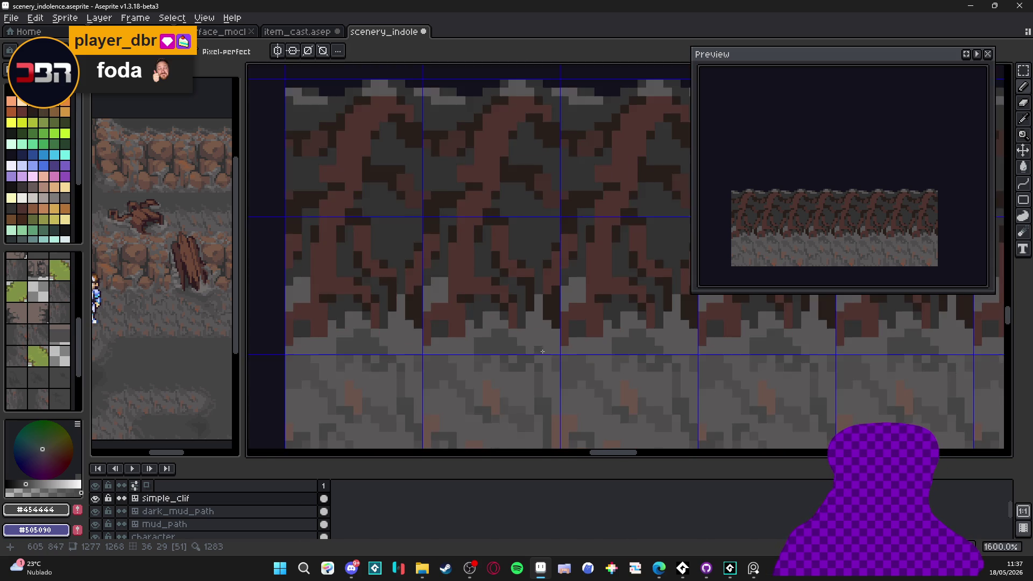
scroll(533, 348, up, 2)
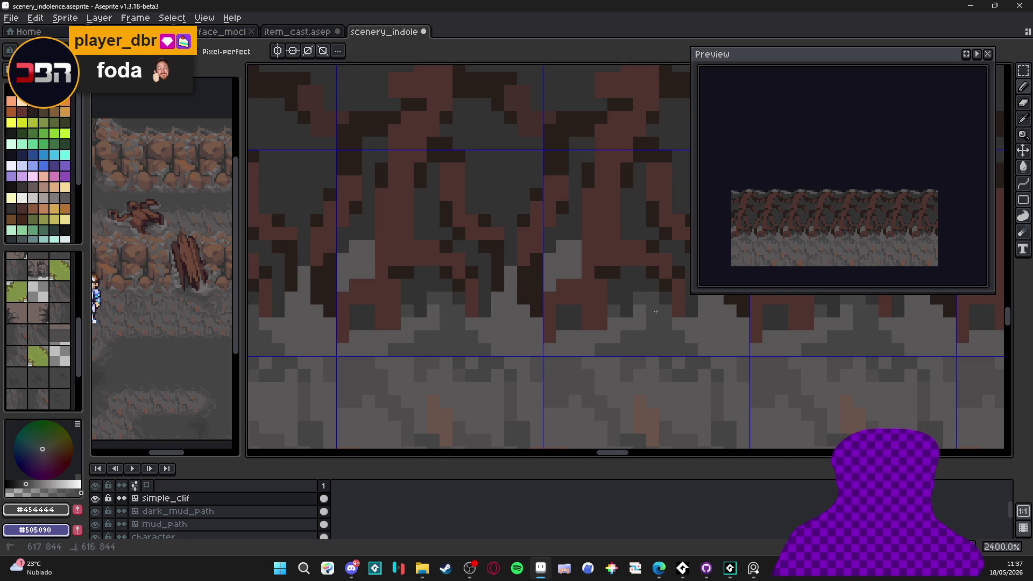
scroll(640, 328, down, 2)
scroll(561, 321, up, 2)
scroll(562, 321, up, 1)
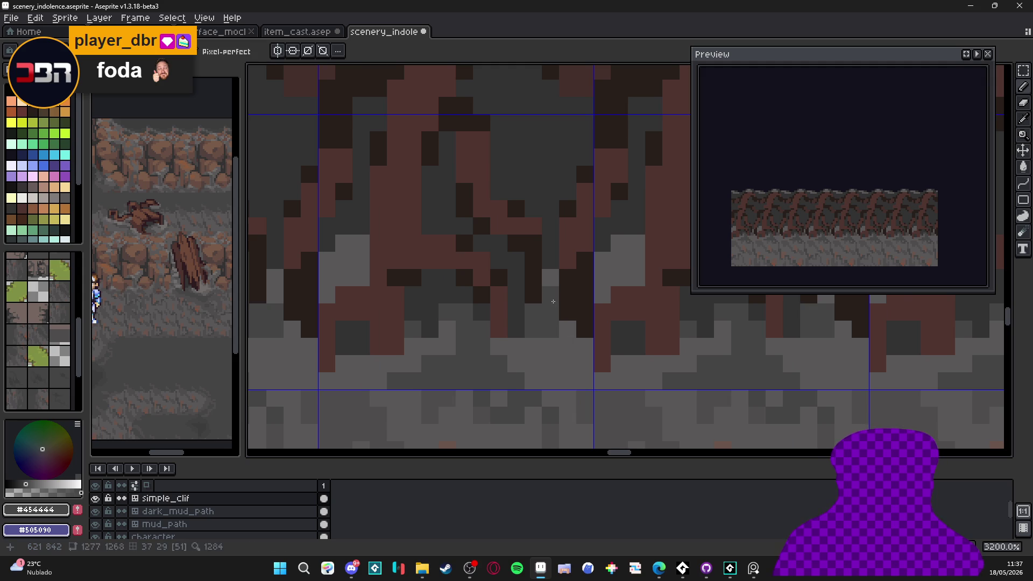
mouse_move(561, 339)
mouse_down()
mouse_move(500, 346)
mouse_move(652, 316)
mouse_up()
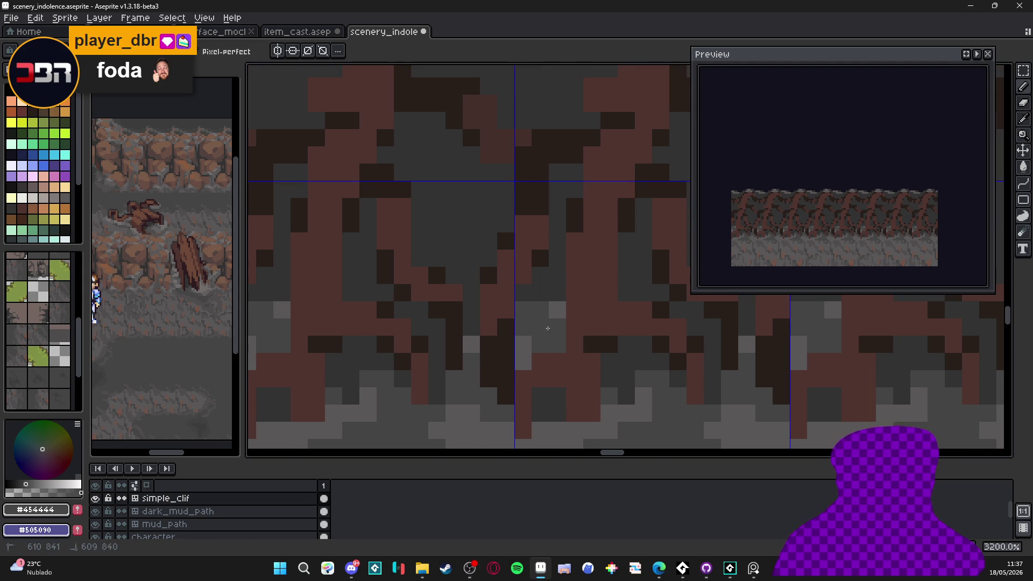
Paint scattered stone pixels in the darkest gray, and resample mid gray #454444.
click(522, 344)
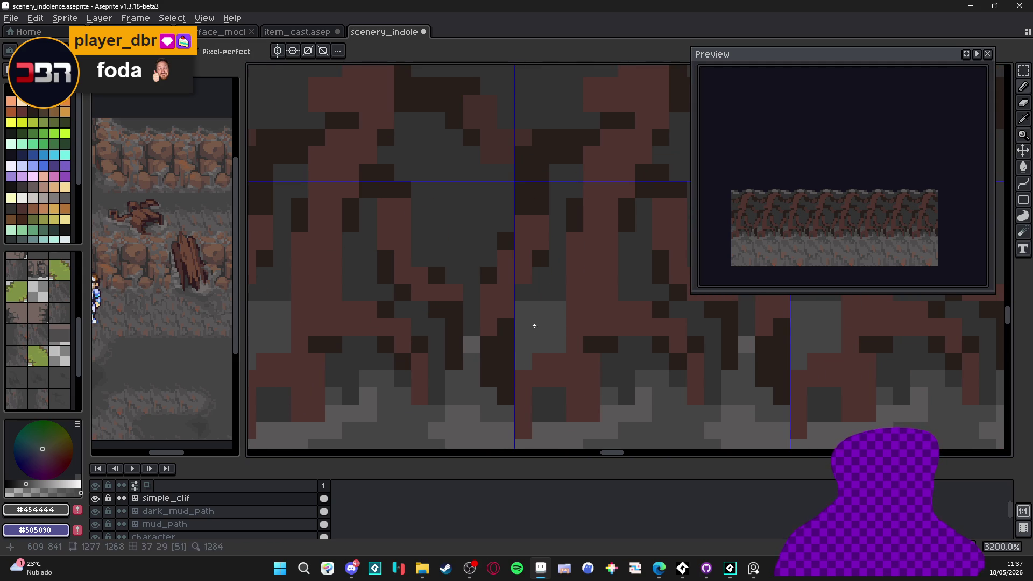
alt+click(541, 355)
click(523, 319)
click(470, 345)
alt+click(470, 347)
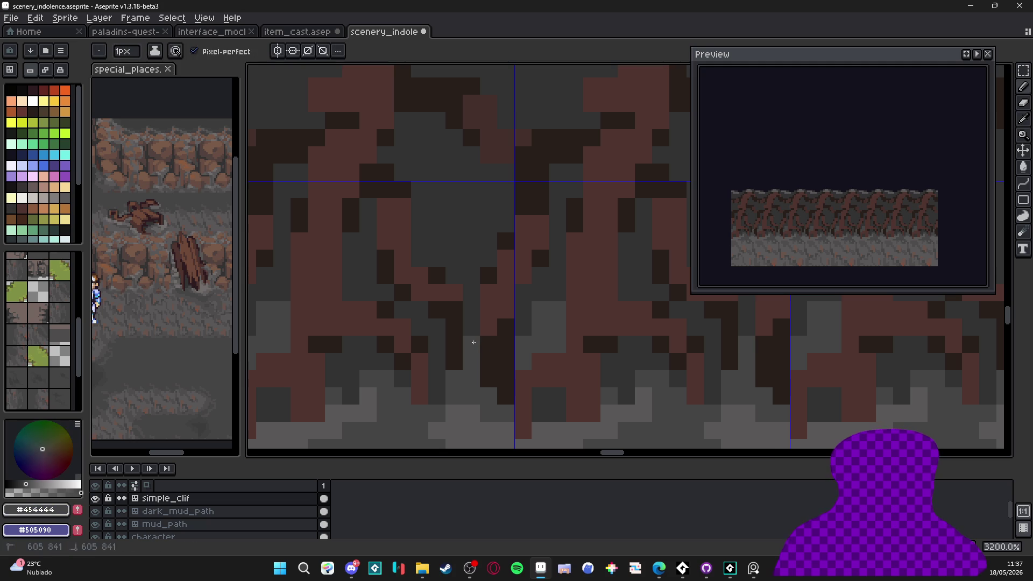
scroll(517, 371, down, 4)
scroll(537, 376, down, 3)
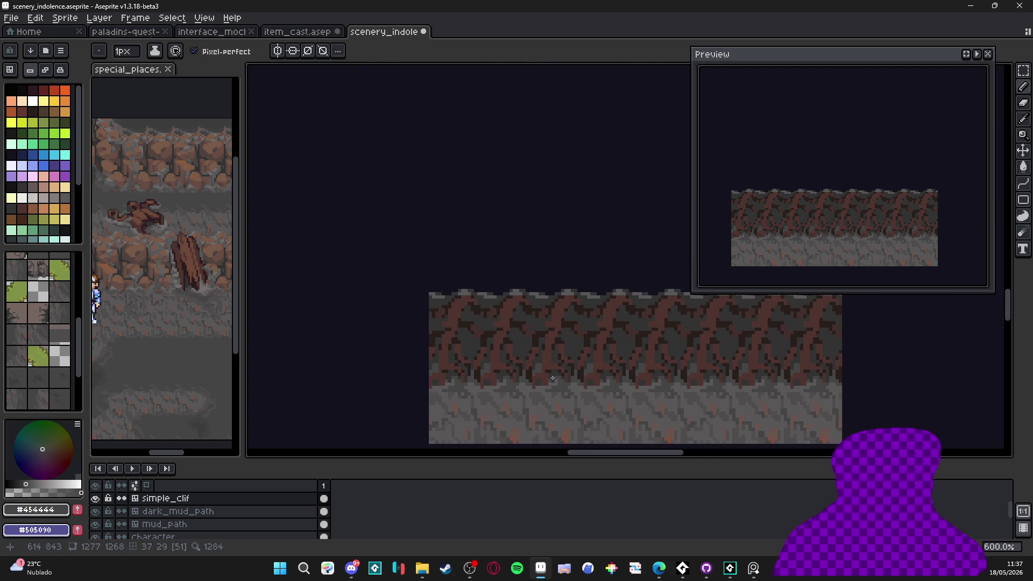
scroll(544, 366, up, 4)
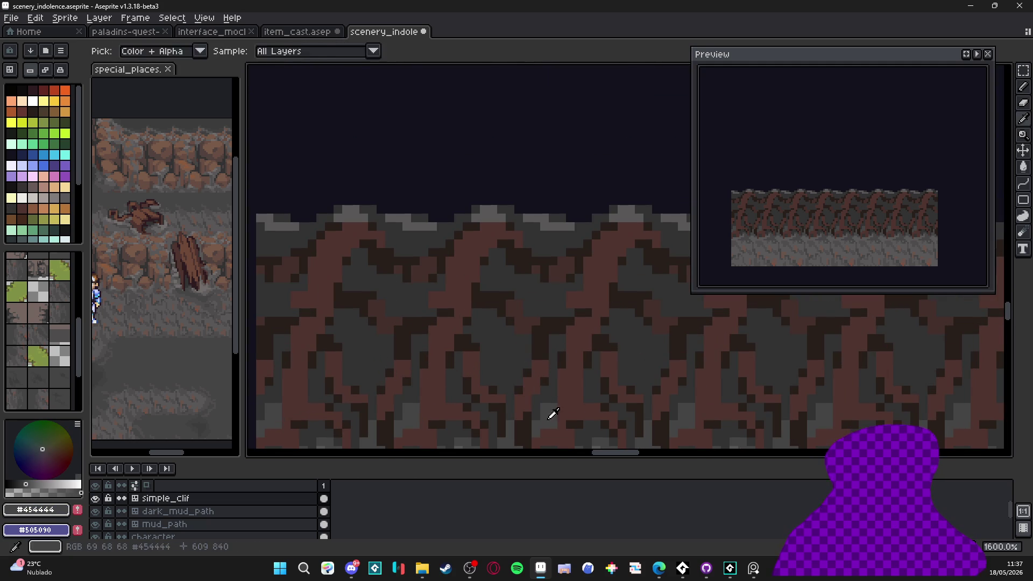
Draw light gray vertical streaks in the stone between roots, first with a 2px brush, then 1px.
key(plus)
drag(509, 355, 495, 322)
key(minus)
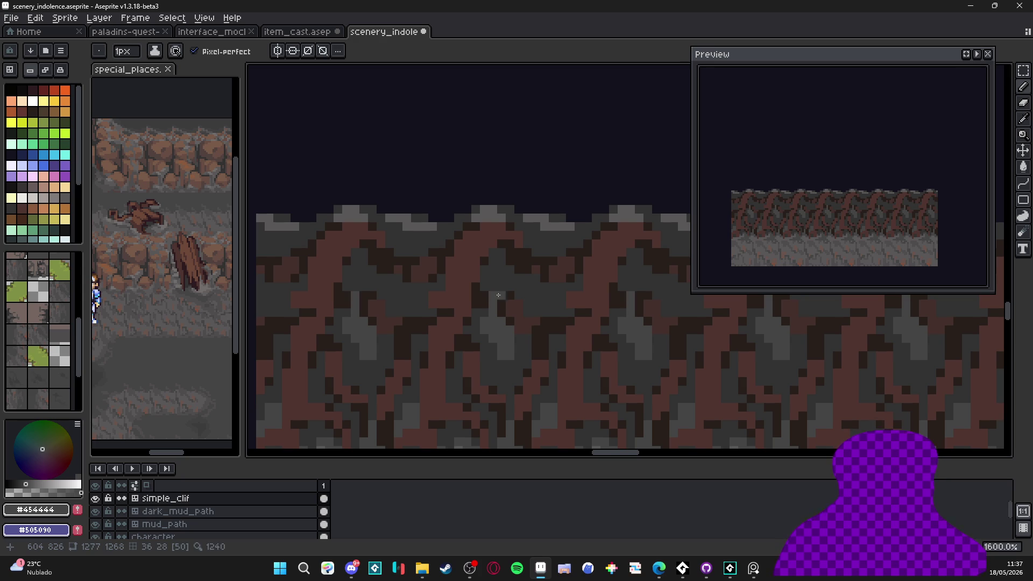
drag(502, 293, 502, 313)
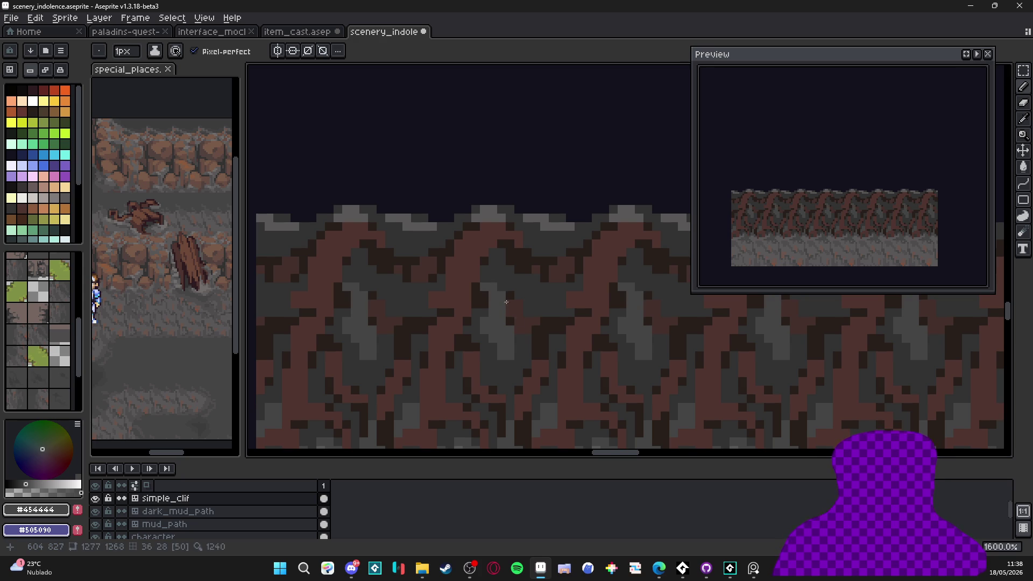
drag(509, 368, 507, 375)
drag(526, 312, 527, 335)
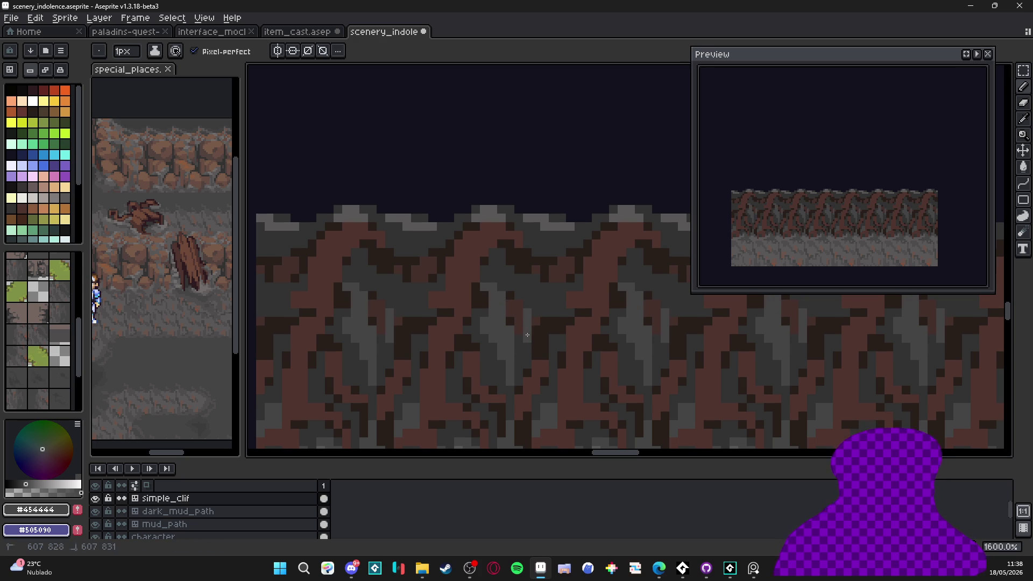
Sample dark gray #323232 and dark brown #4f342f, leaving #323232 as the drawing colour.
scroll(501, 320, up, 1)
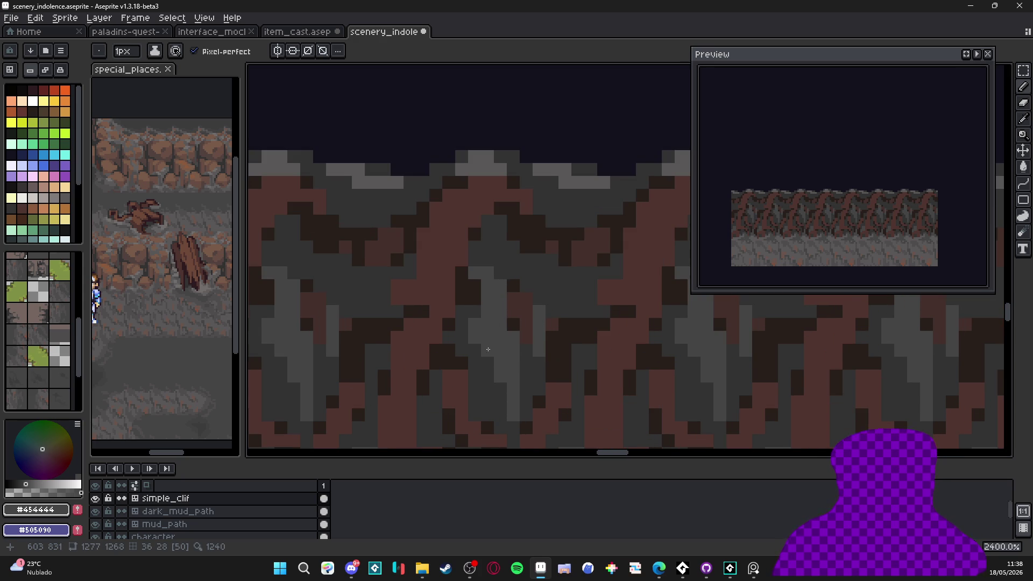
alt+click(482, 352)
scroll(473, 323, down, 1)
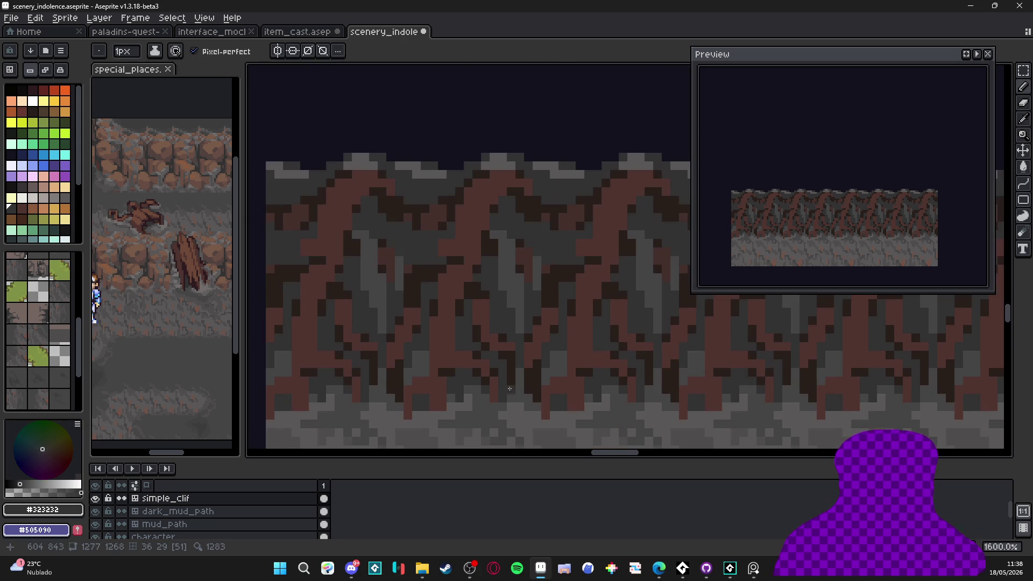
scroll(488, 317, down, 1)
scroll(488, 323, down, 2)
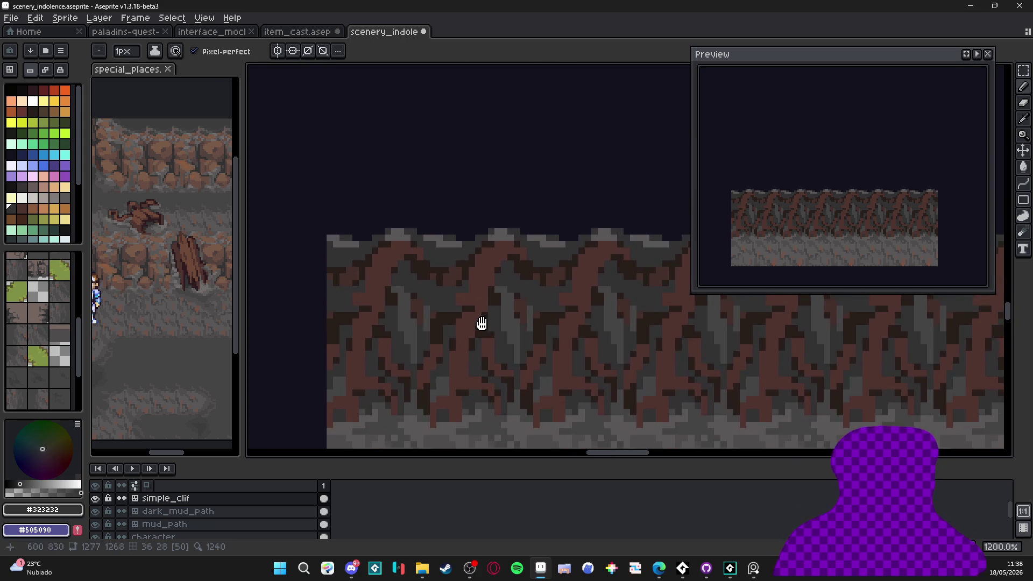
scroll(488, 322, down, 1)
scroll(479, 317, down, 1)
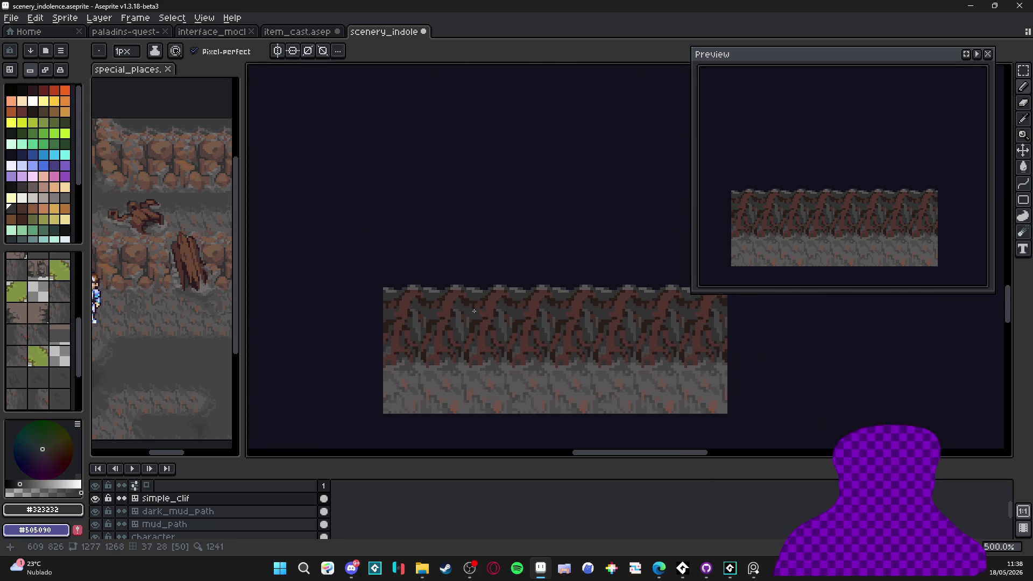
scroll(449, 322, up, 2)
scroll(451, 326, up, 1)
scroll(458, 331, down, 2)
scroll(469, 345, up, 3)
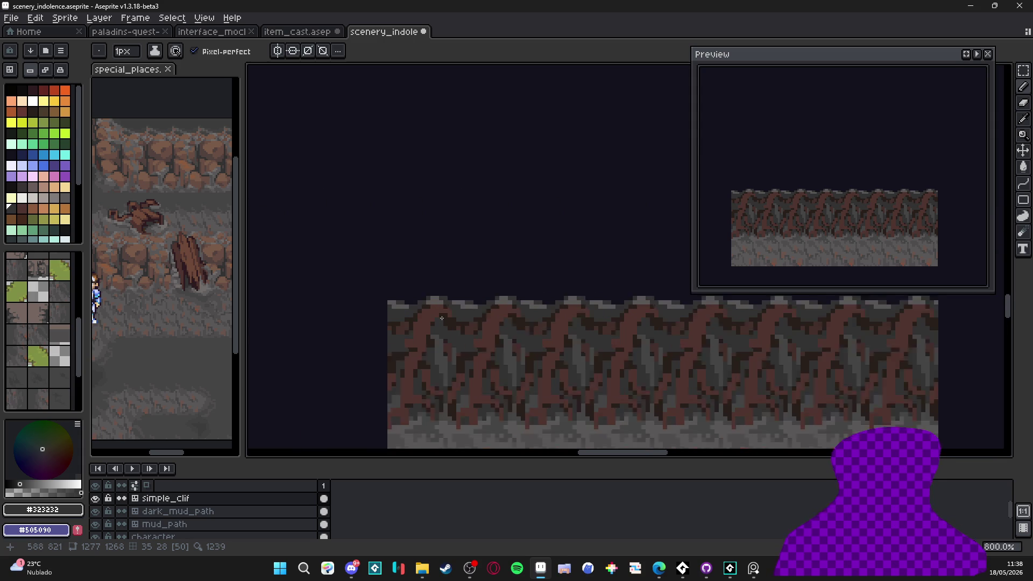
scroll(456, 332, down, 4)
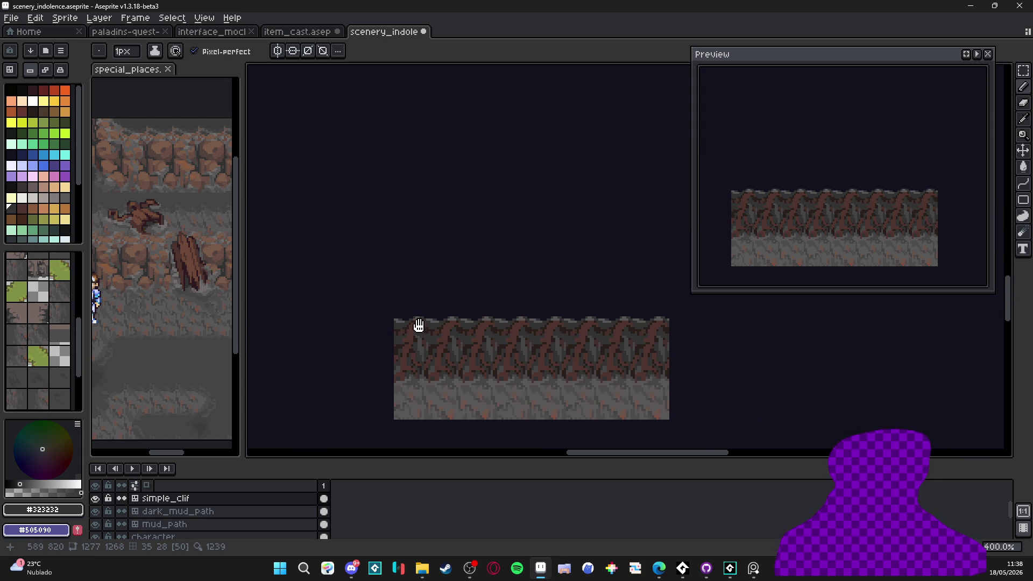
scroll(468, 350, up, 2)
scroll(442, 371, up, 4)
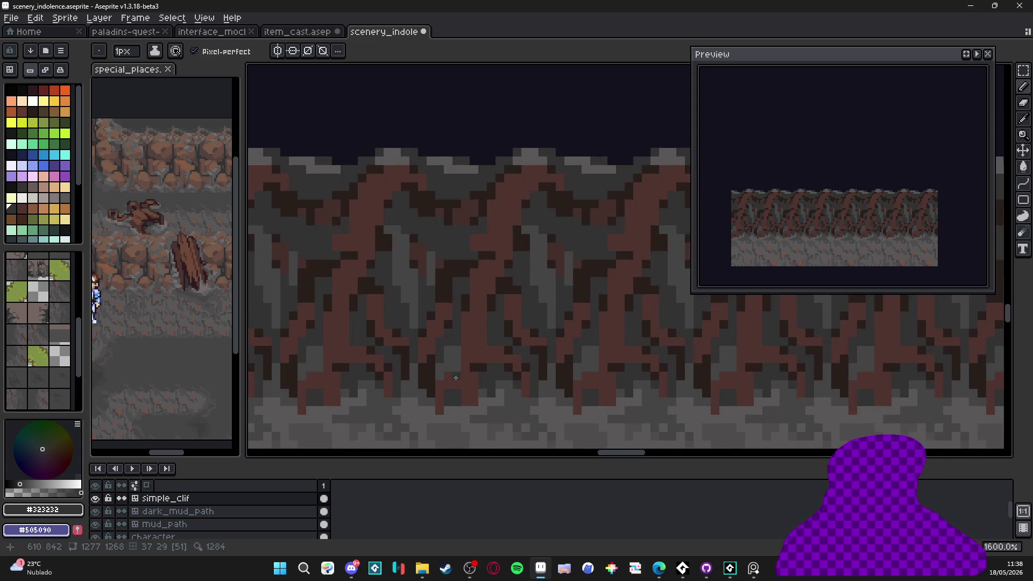
alt+click(463, 371)
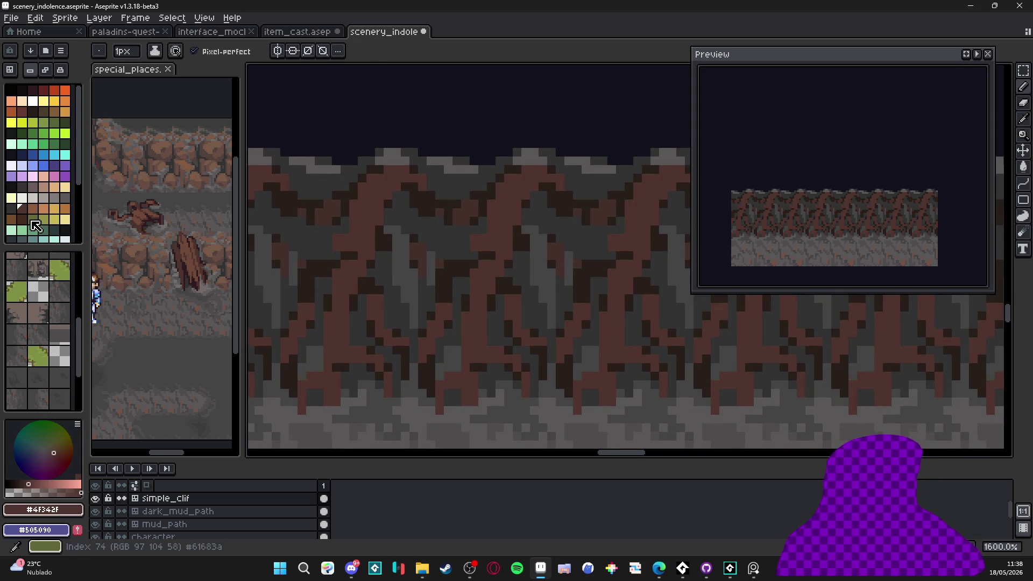
click(33, 189)
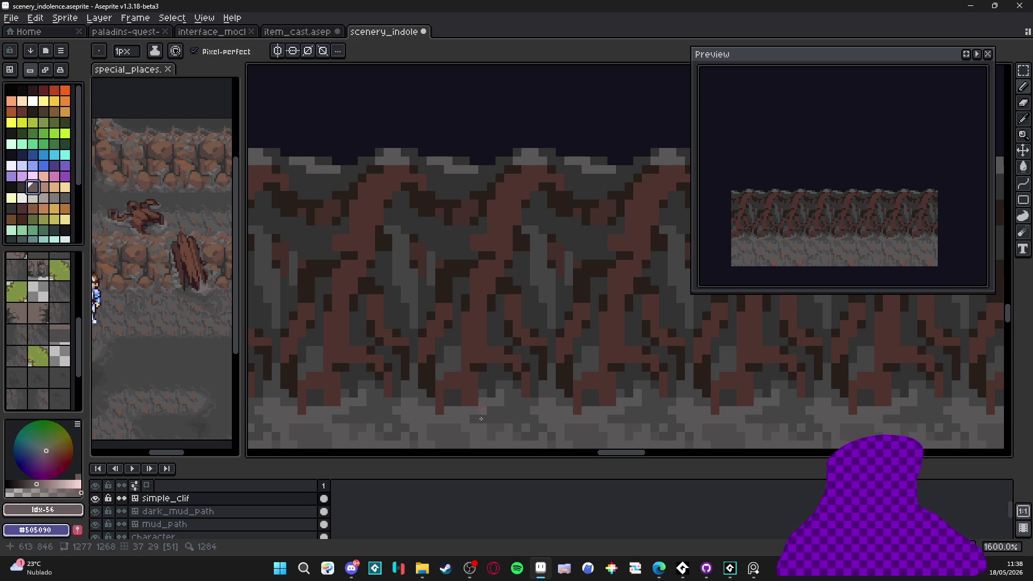
alt+click(404, 357)
scroll(399, 342, up, 3)
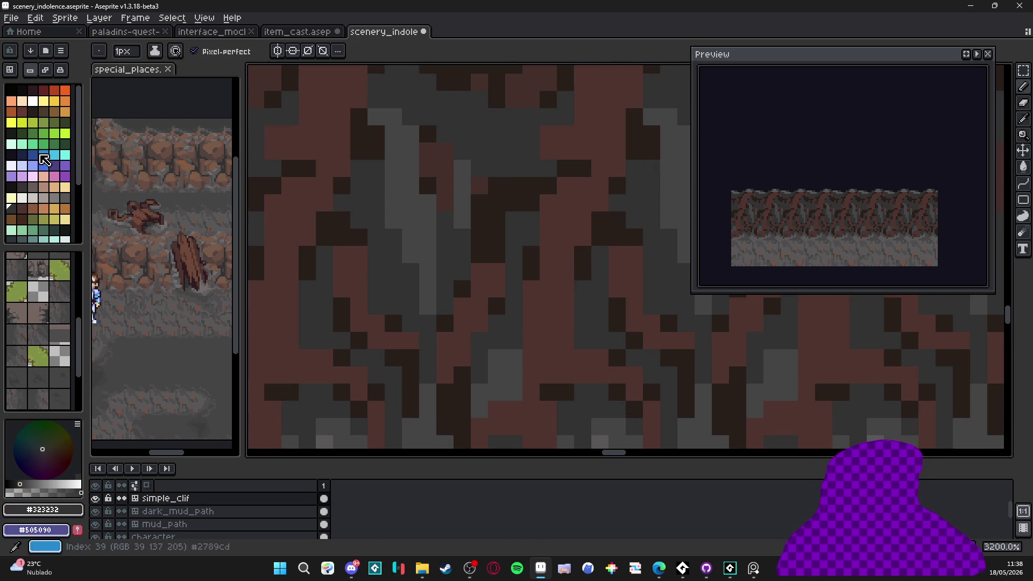
Pick a darker palette shade and paint dark pixels along the root edge.
click(23, 191)
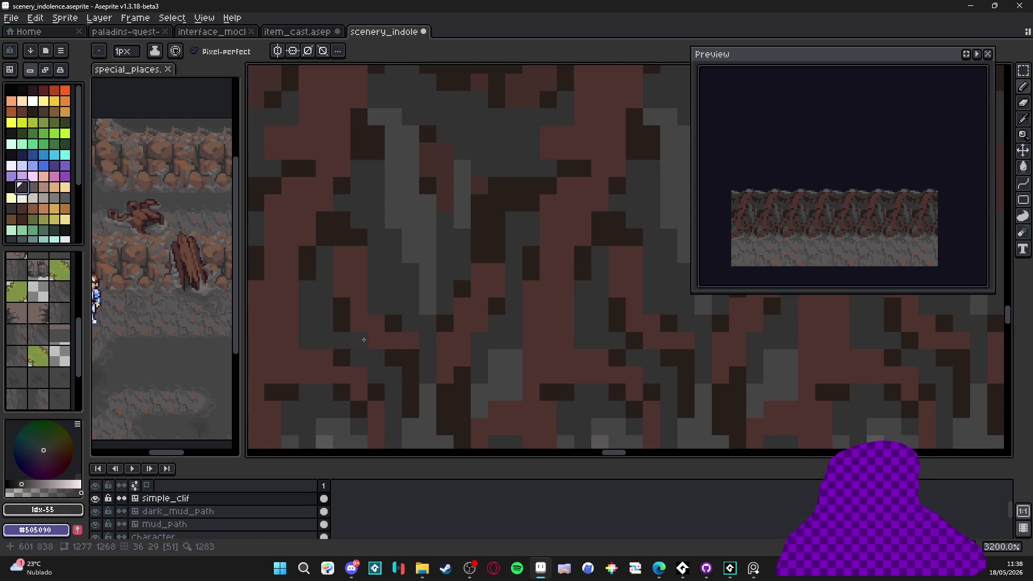
key(bracketleft)
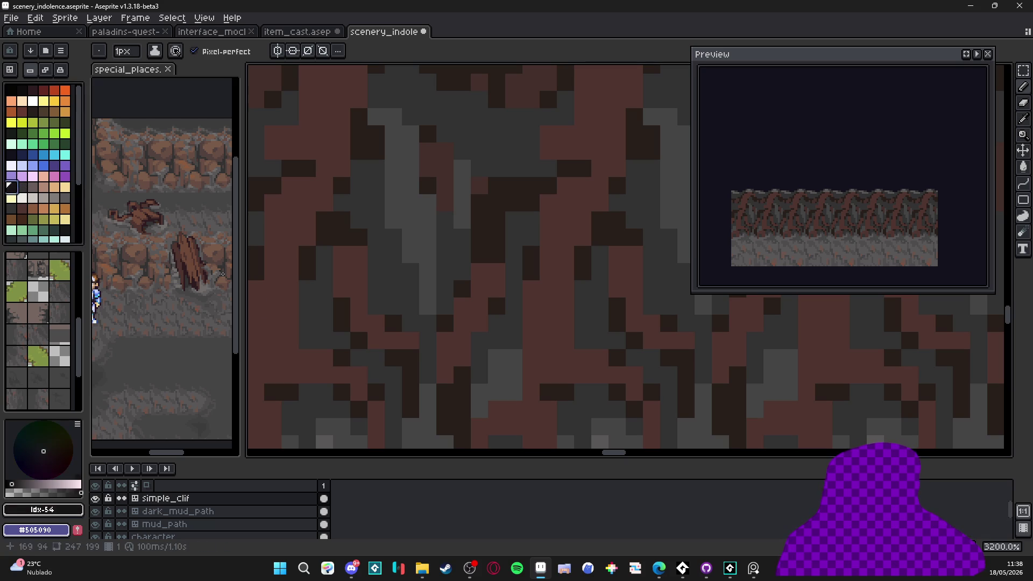
drag(406, 360, 412, 378)
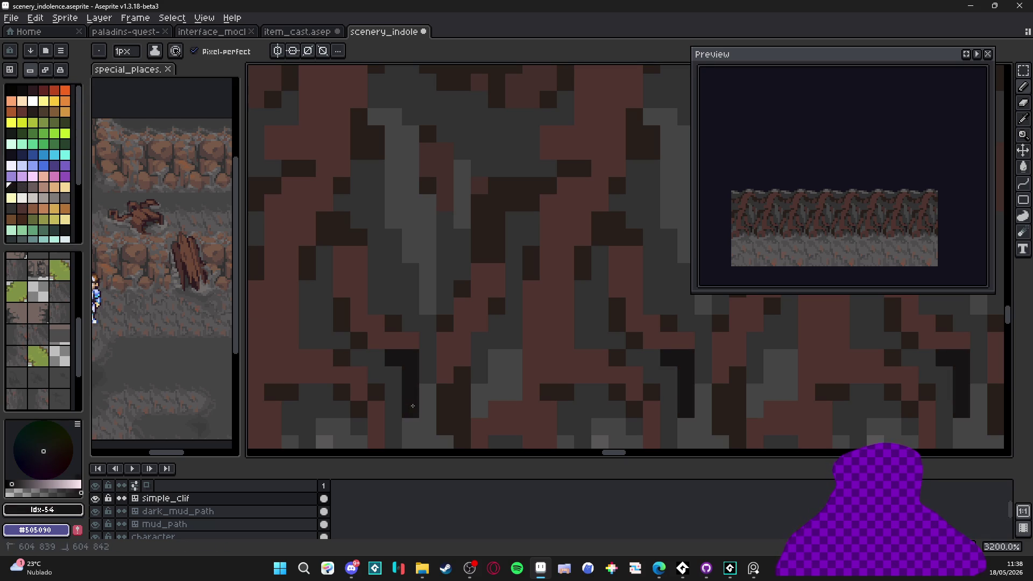
Repaint the near-black block in dark brown #4F342F and stray black pixels in dark gray.
alt+click(400, 345)
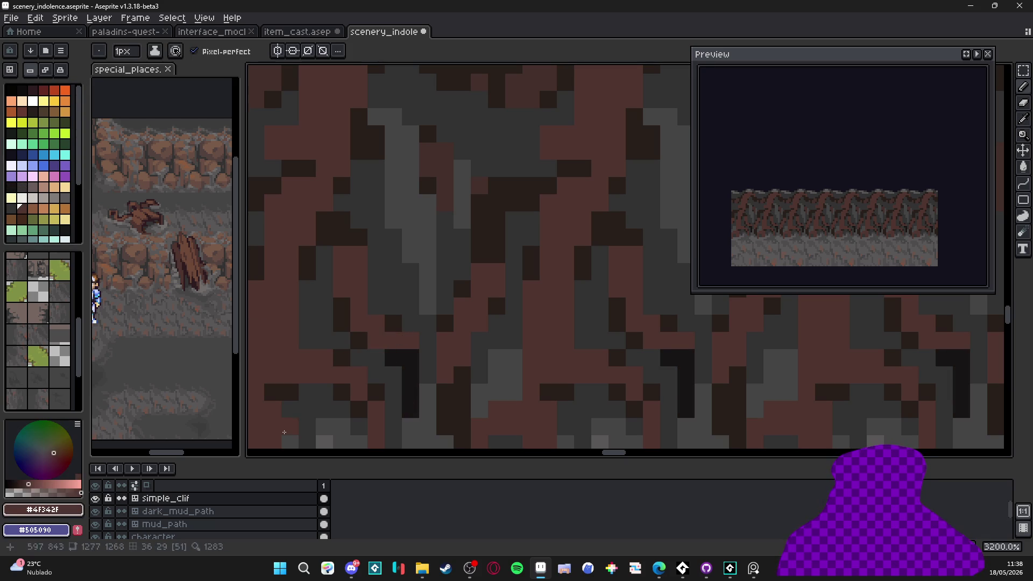
alt+click(386, 368)
mouse_move(392, 358)
mouse_down()
mouse_move(409, 358)
mouse_move(406, 394)
mouse_up()
alt+click(404, 384)
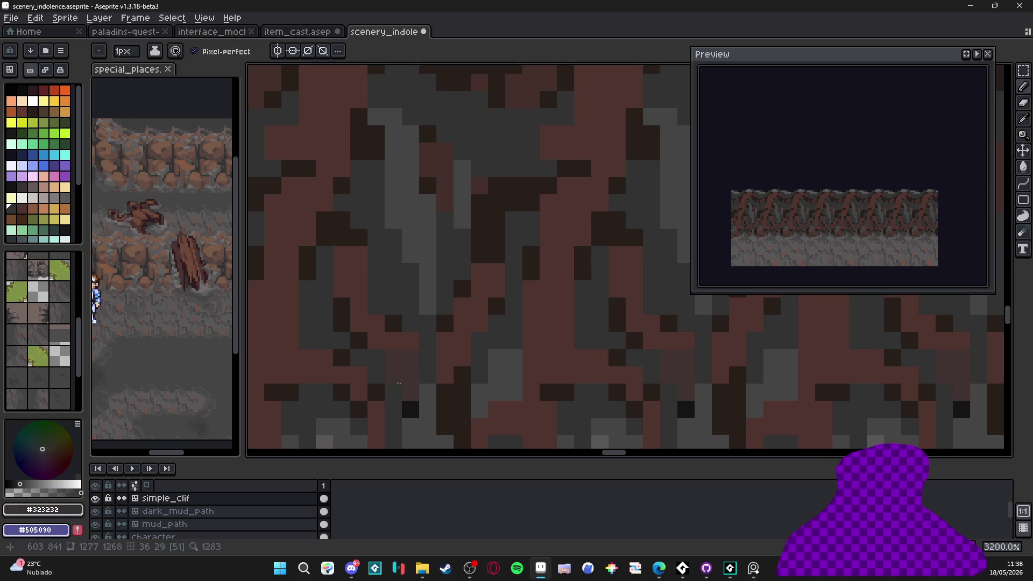
click(410, 408)
alt+click(421, 374)
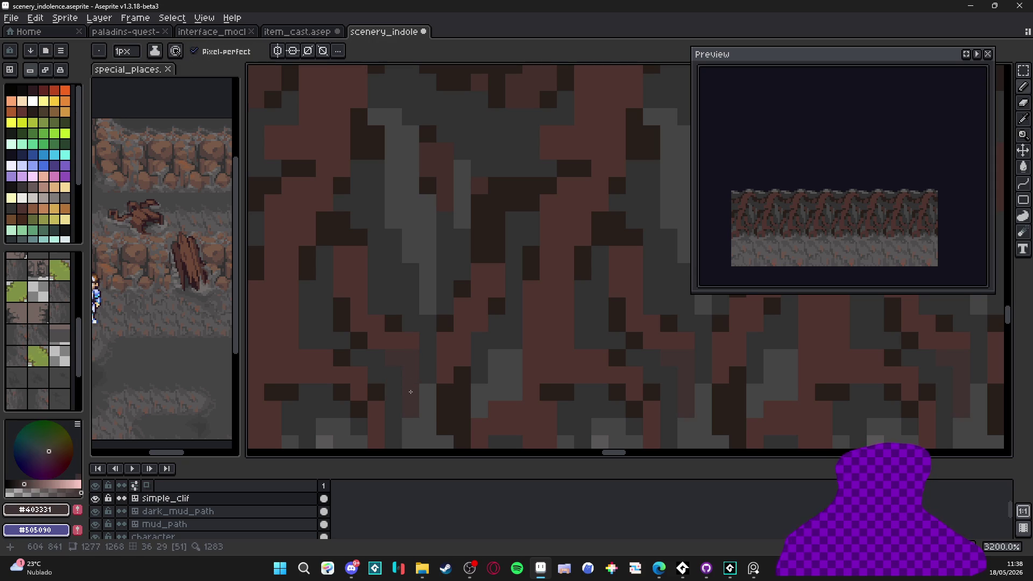
scroll(425, 382, down, 4)
Fill the dark patch in the roots with reddish-brown using the Paint Bucket.
drag(449, 405, 437, 394)
scroll(437, 395, down, 1)
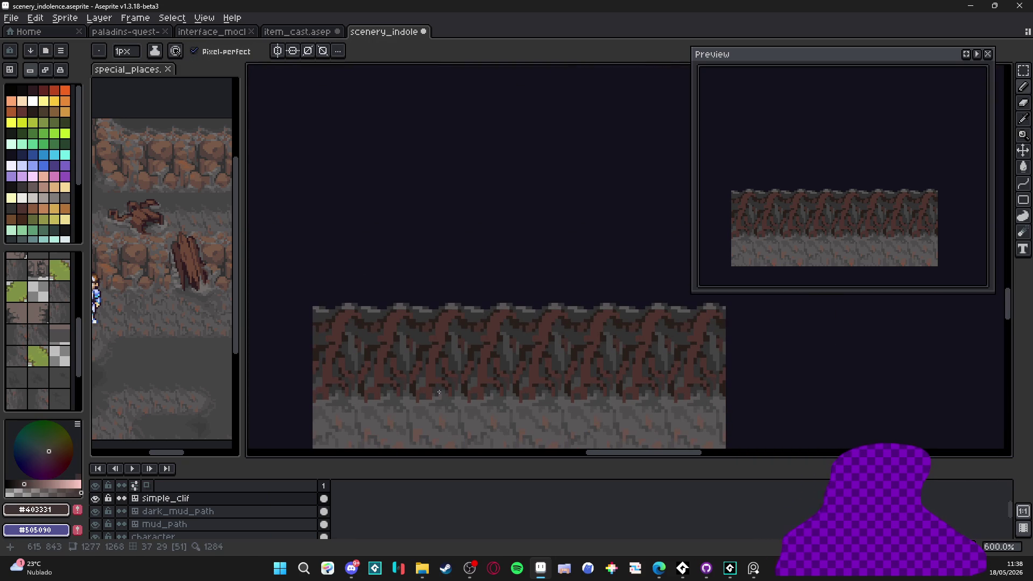
scroll(400, 371, up, 6)
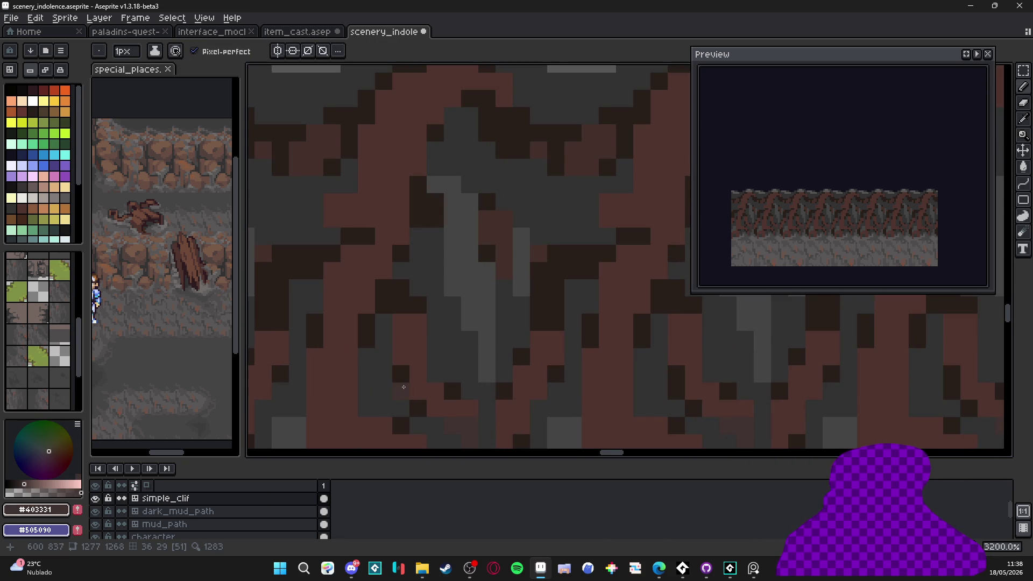
scroll(404, 387, down, 2)
scroll(398, 349, down, 2)
key(g)
scroll(385, 268, up, 2)
click(406, 275)
scroll(438, 268, down, 2)
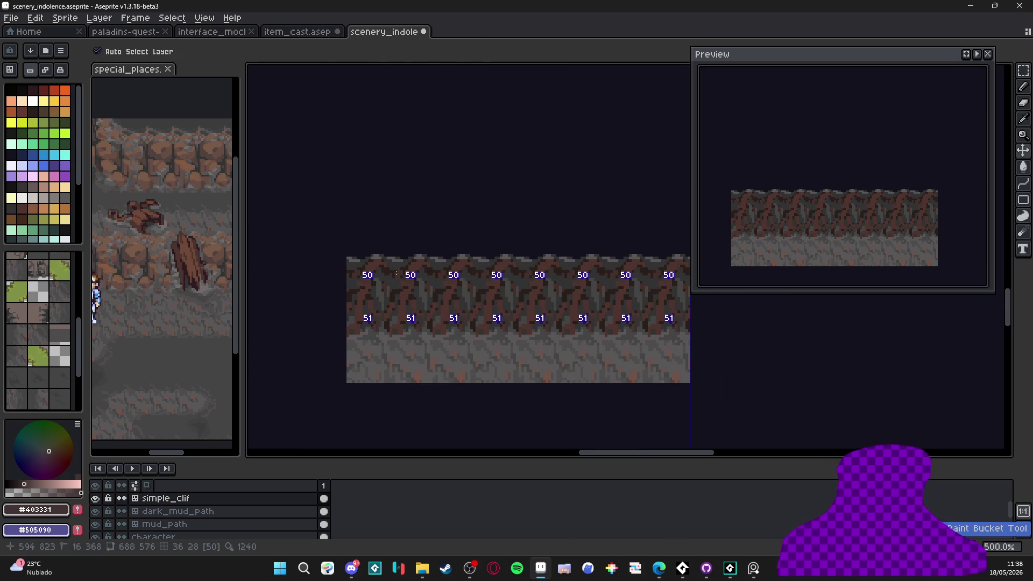
scroll(350, 263, up, 3)
scroll(350, 262, up, 1)
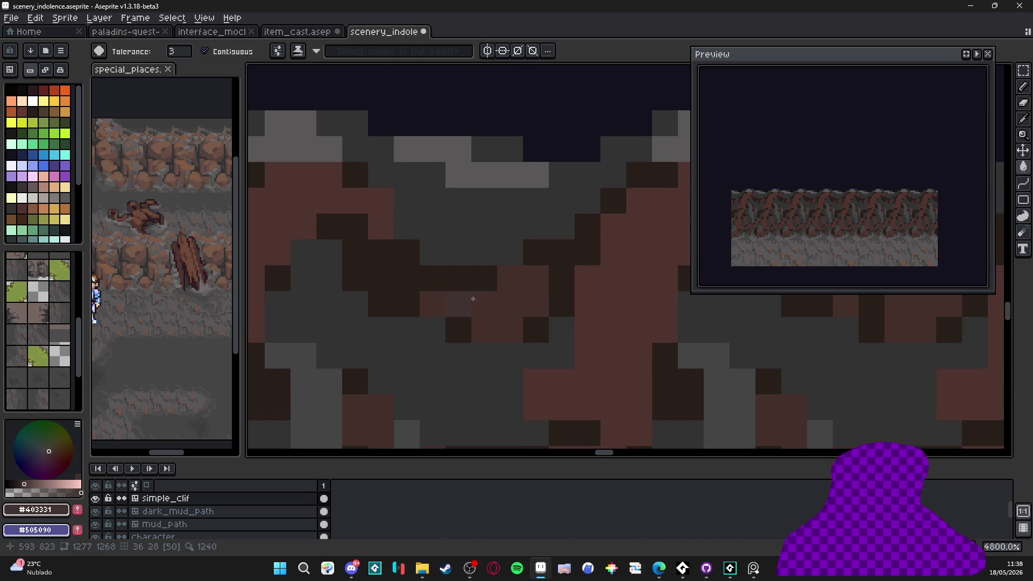
click(422, 278)
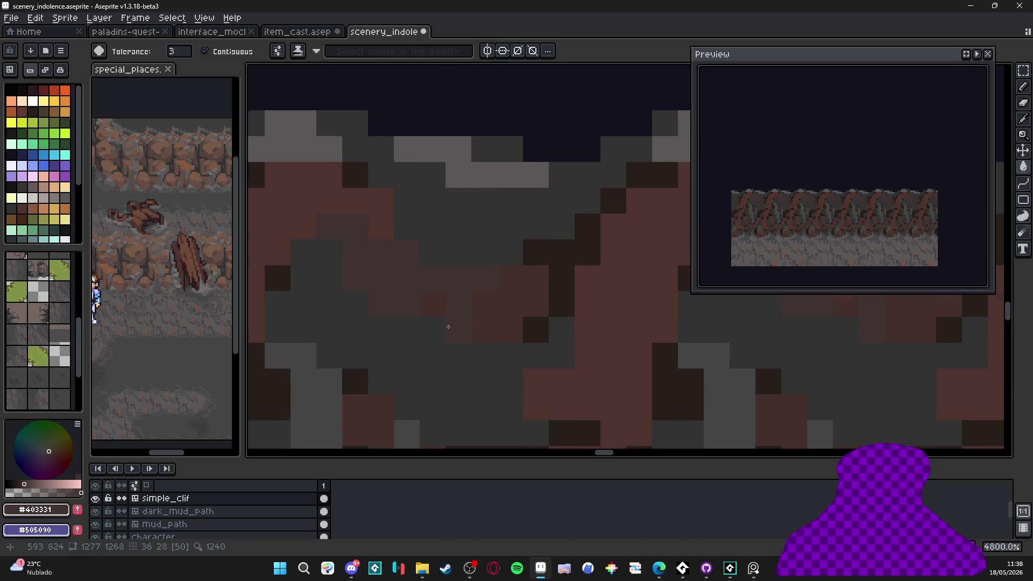
Zoom out and re-centre the strip to check the fill across the tiled copies.
scroll(459, 327, down, 5)
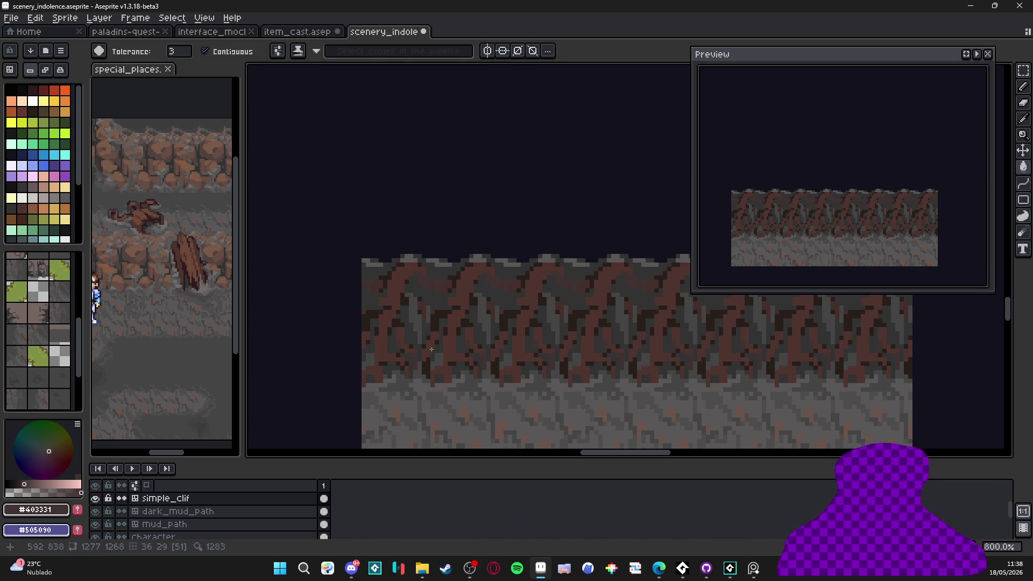
scroll(430, 349, up, 4)
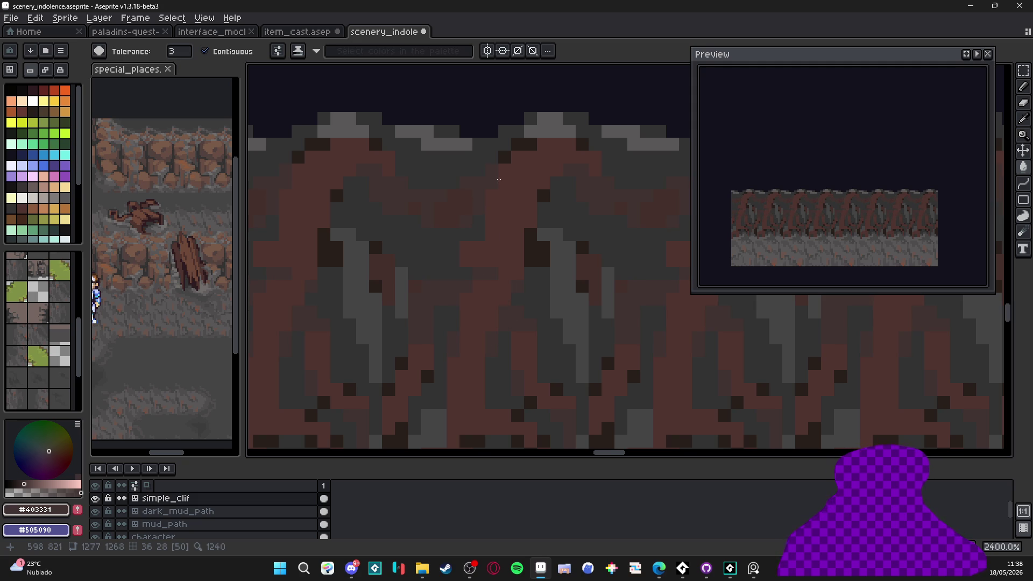
scroll(503, 162, down, 5)
scroll(401, 267, up, 1)
drag(412, 271, 379, 335)
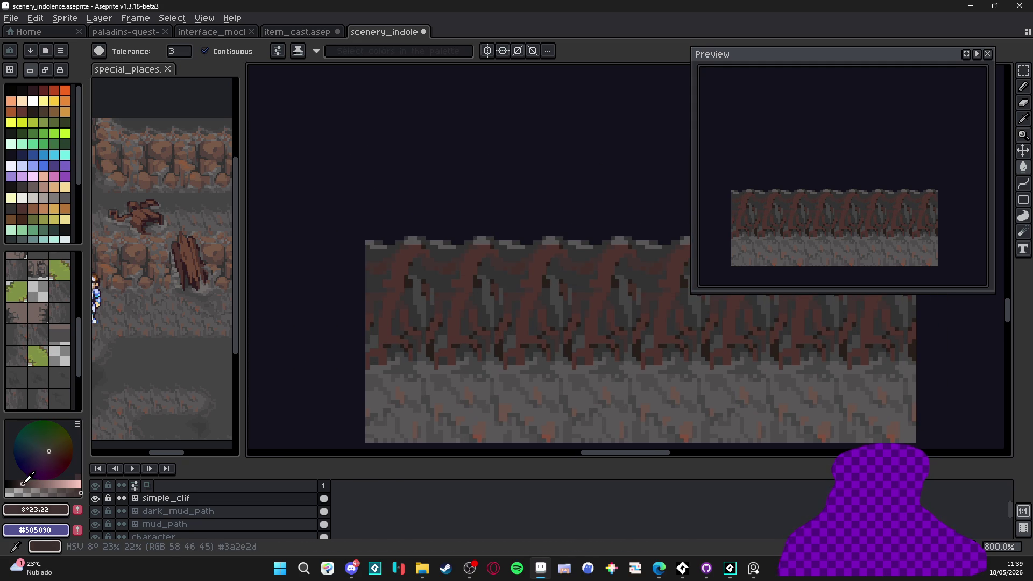
scroll(479, 290, up, 3)
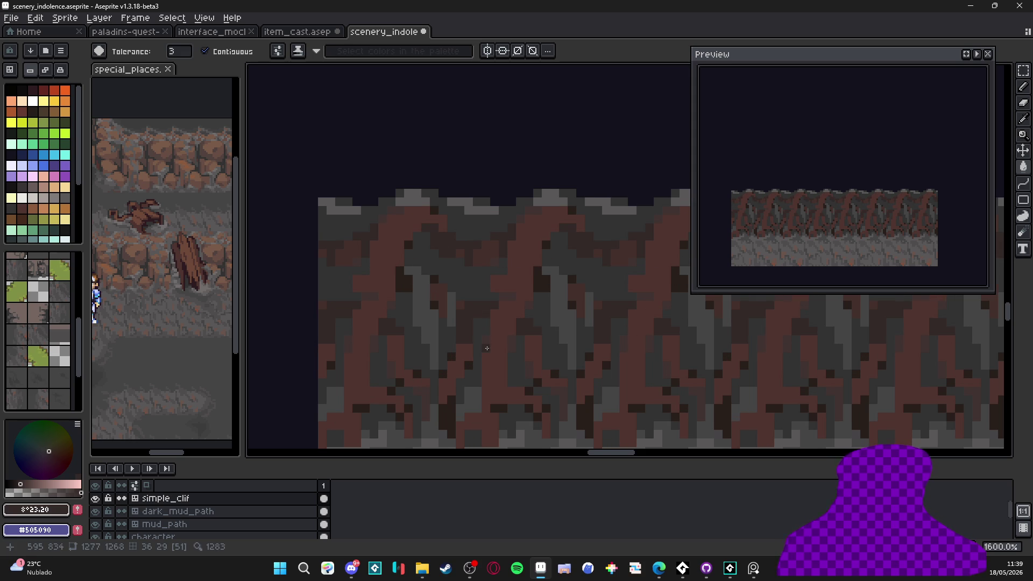
scroll(510, 346, down, 3)
scroll(540, 321, up, 3)
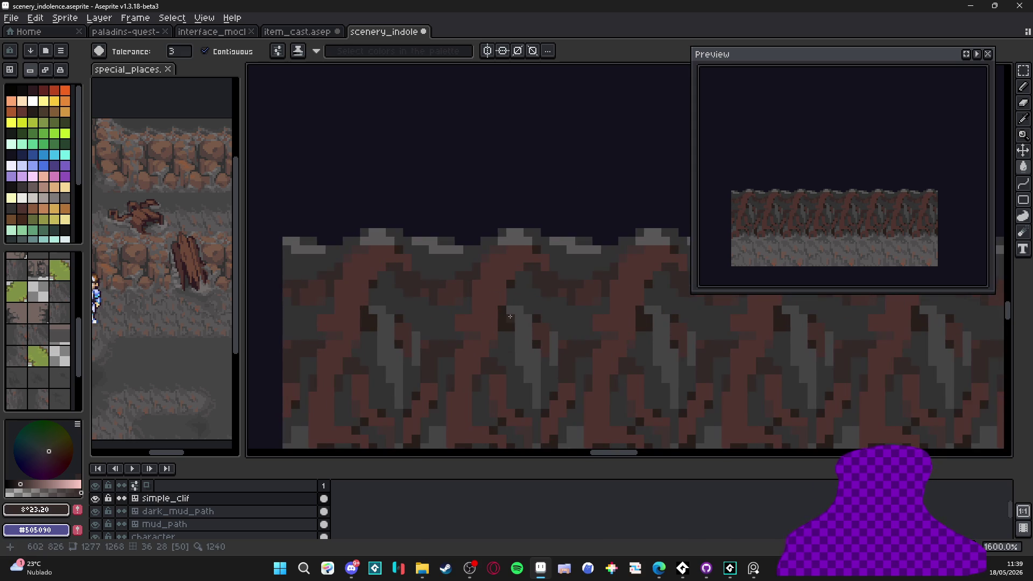
scroll(541, 321, up, 2)
key(b)
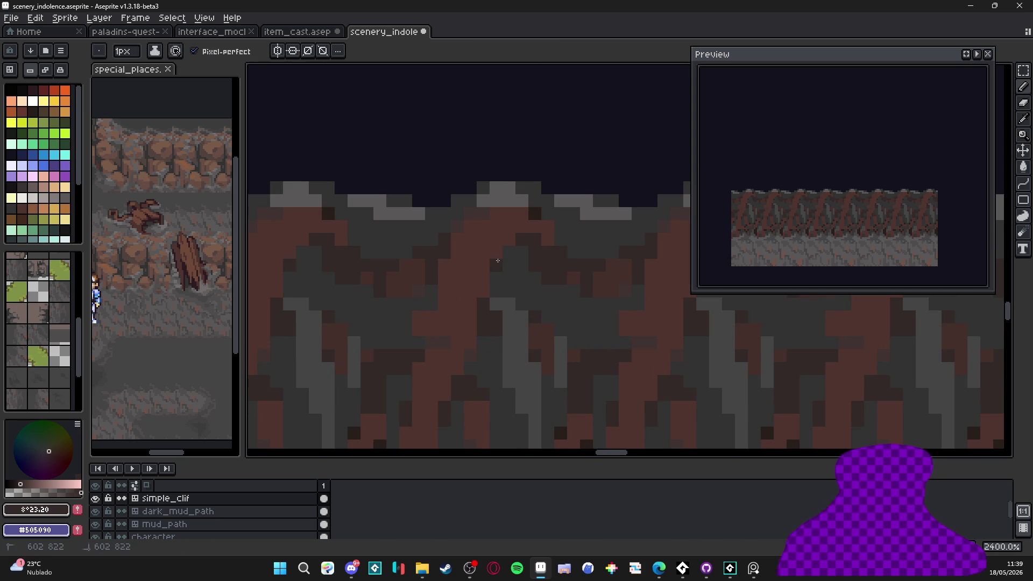
key(g)
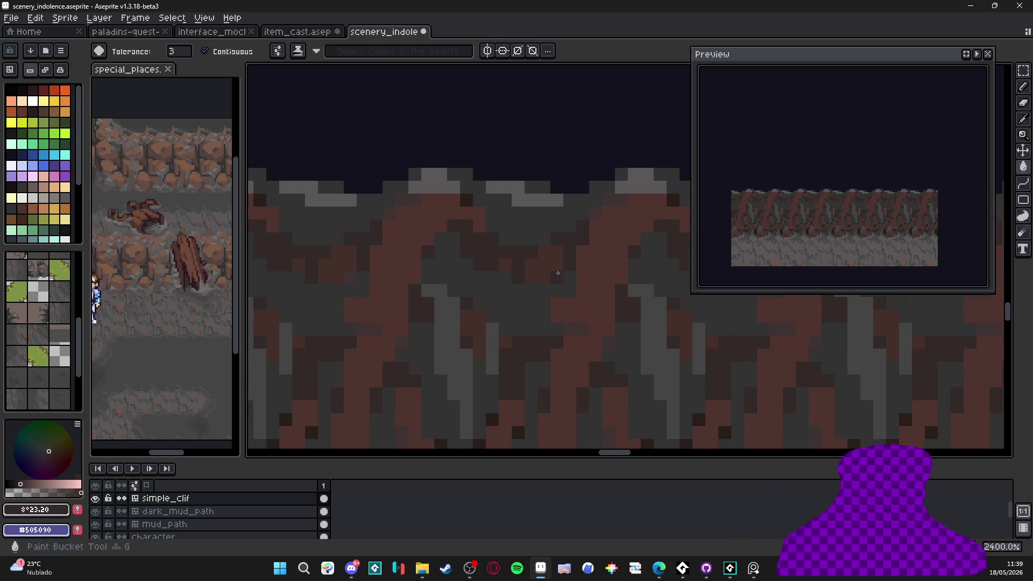
scroll(453, 314, down, 1)
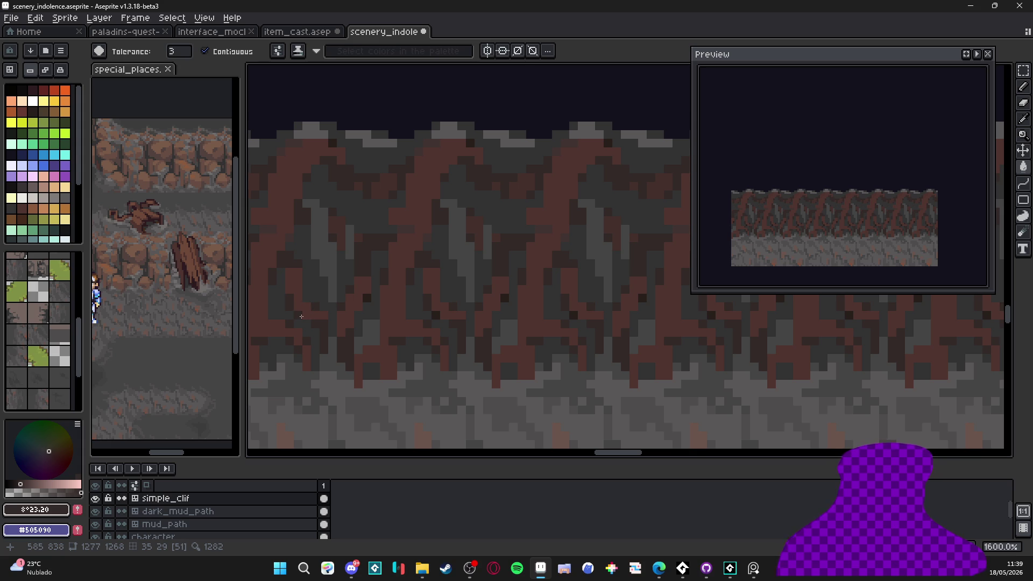
scroll(506, 300, down, 4)
mouse_move(579, 289)
mouse_down()
mouse_move(494, 289)
mouse_move(486, 297)
mouse_move(496, 302)
mouse_up()
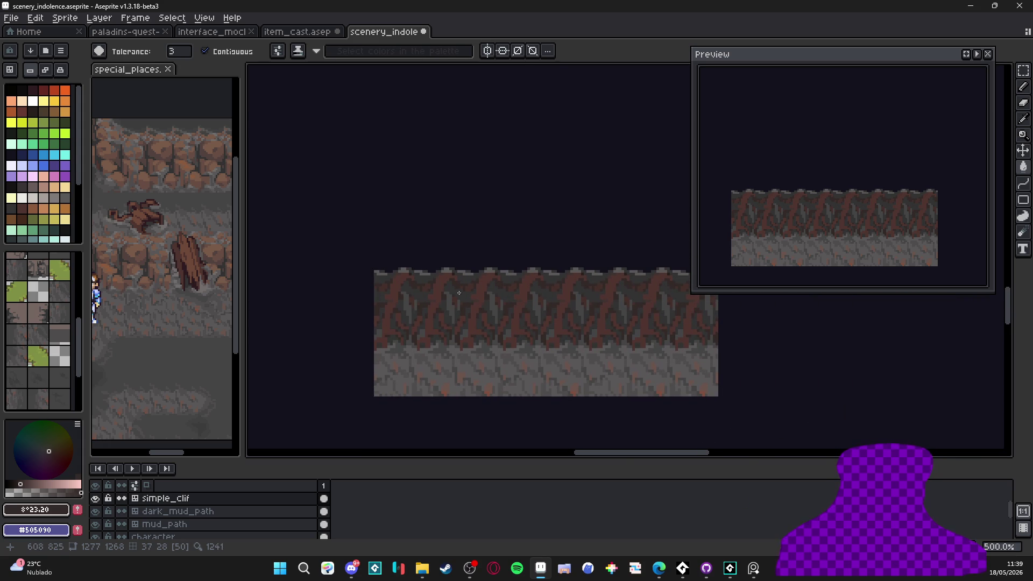
Switch back to the Pencil and sample dark brown #4f342f from a root.
key(b)
scroll(431, 300, up, 3)
scroll(431, 300, down, 2)
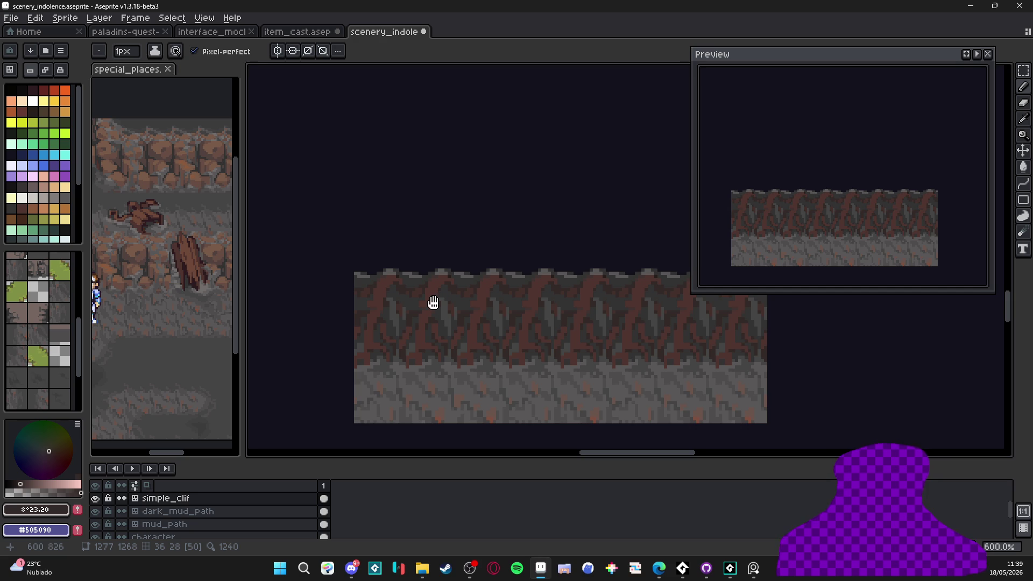
scroll(436, 303, up, 4)
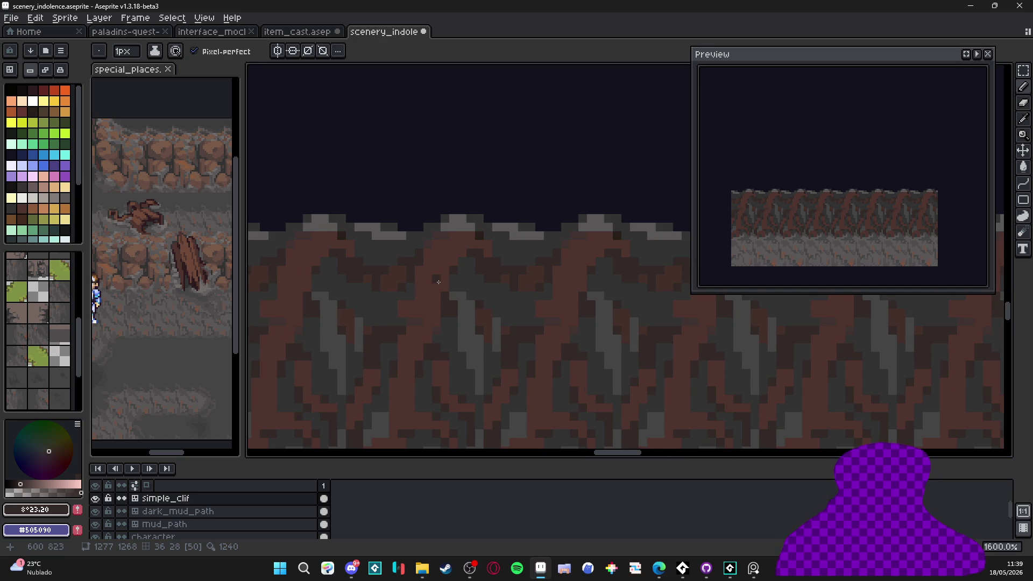
scroll(452, 318, up, 2)
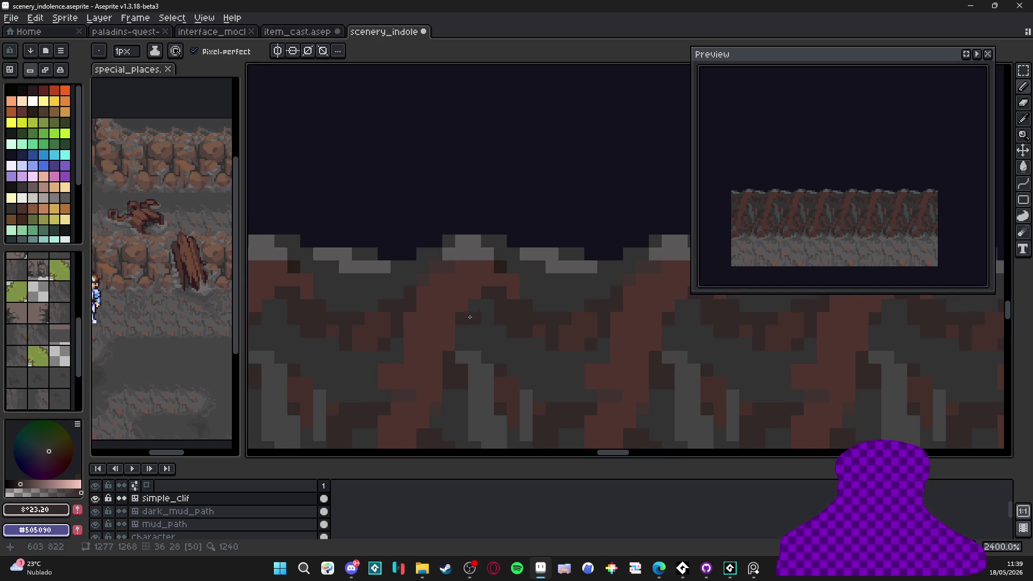
scroll(467, 320, down, 3)
scroll(453, 294, up, 3)
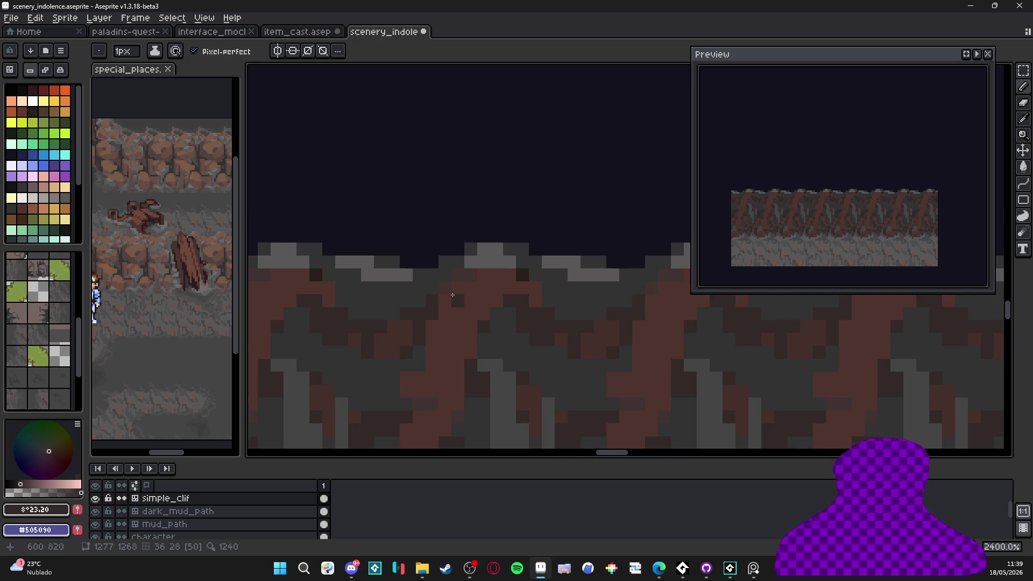
scroll(458, 279, down, 5)
scroll(456, 279, up, 1)
alt+click(472, 272)
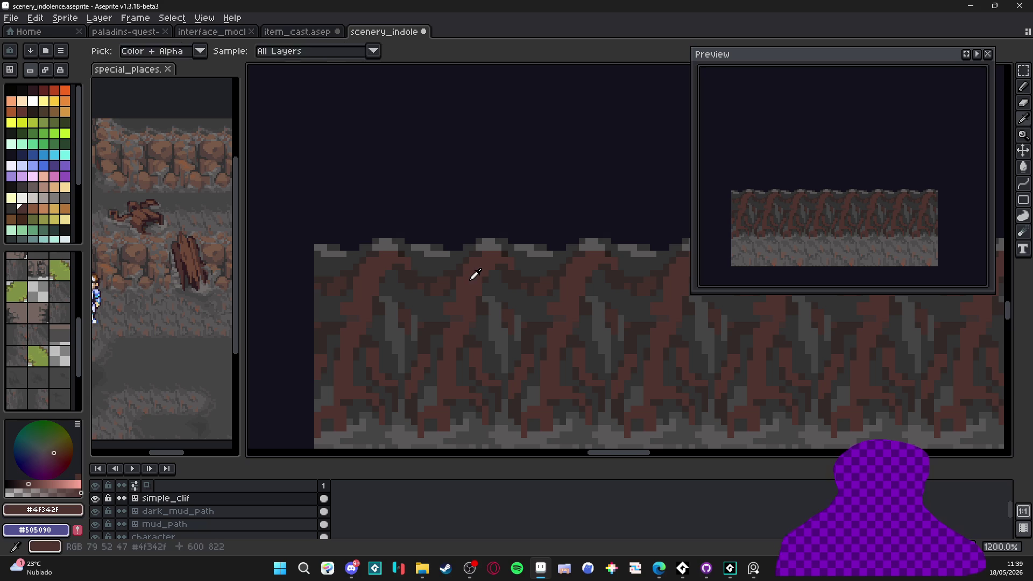
Try a 2-pixel-wide orange stroke on the roots, then undo it.
scroll(455, 277, up, 2)
key(plus)
drag(452, 272, 453, 285)
key(ctrl+z)
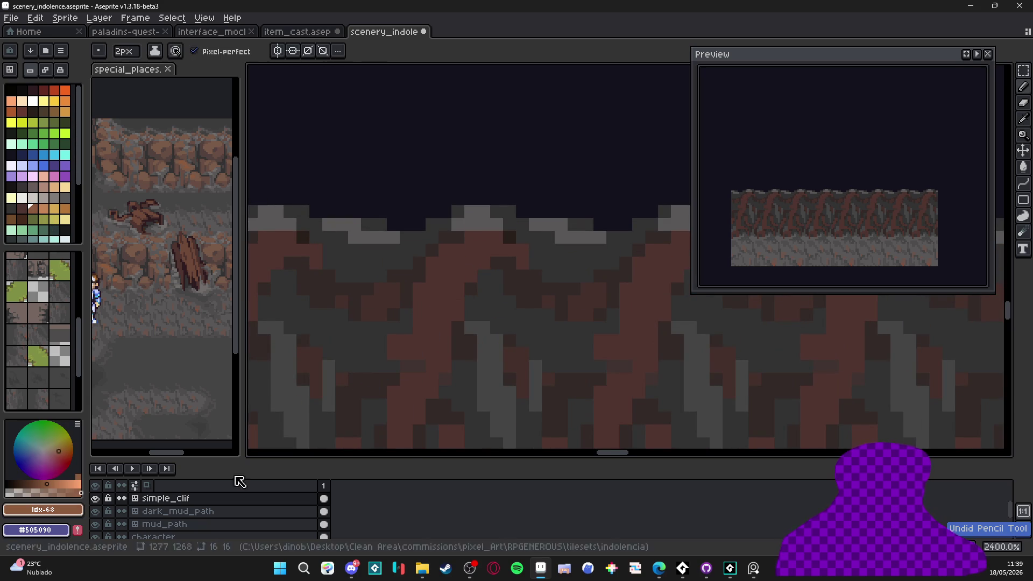
Pick a red-orange from the palette, then eyedrop the dark root brown #64372c from the canvas.
scroll(391, 351, down, 3)
scroll(383, 305, up, 1)
click(54, 90)
scroll(457, 293, up, 2)
alt+click(398, 253)
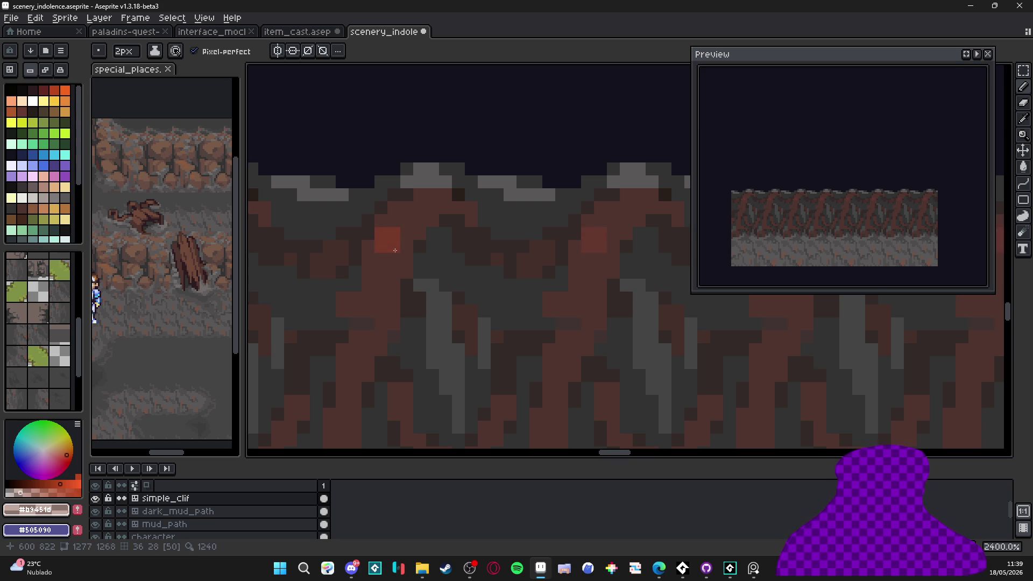
scroll(394, 246, down, 5)
scroll(393, 248, up, 4)
key(alt)
alt+click(389, 234)
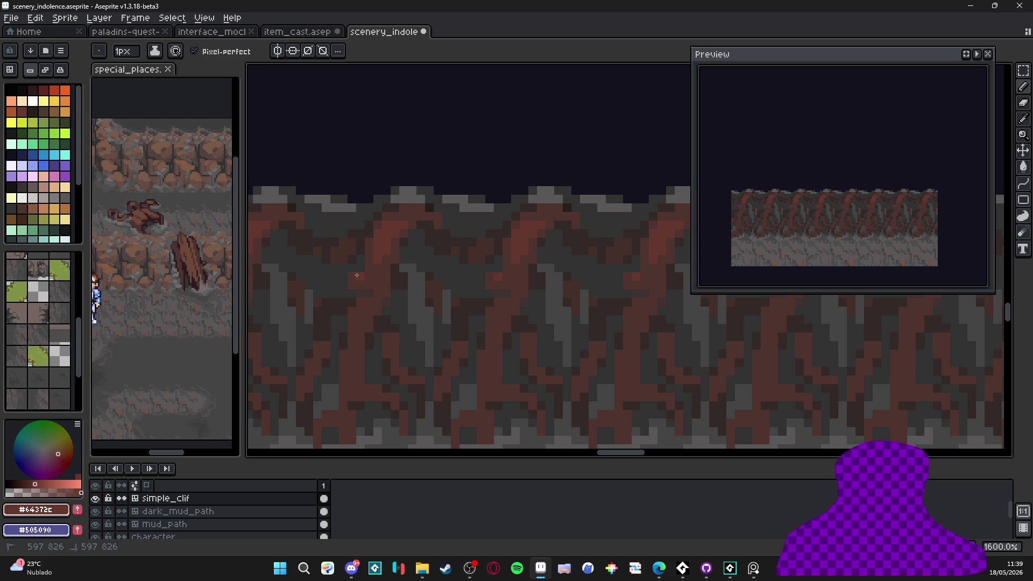
Pencil red-brown highlight pixels along the root tops, resampling stone and root browns.
drag(370, 282, 396, 208)
scroll(383, 250, up, 2)
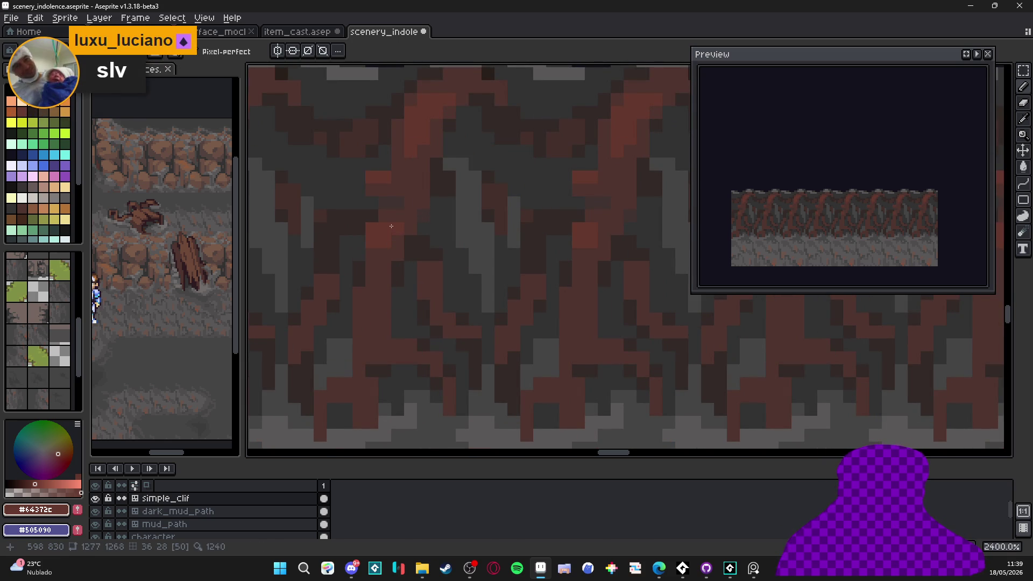
drag(382, 256, 397, 280)
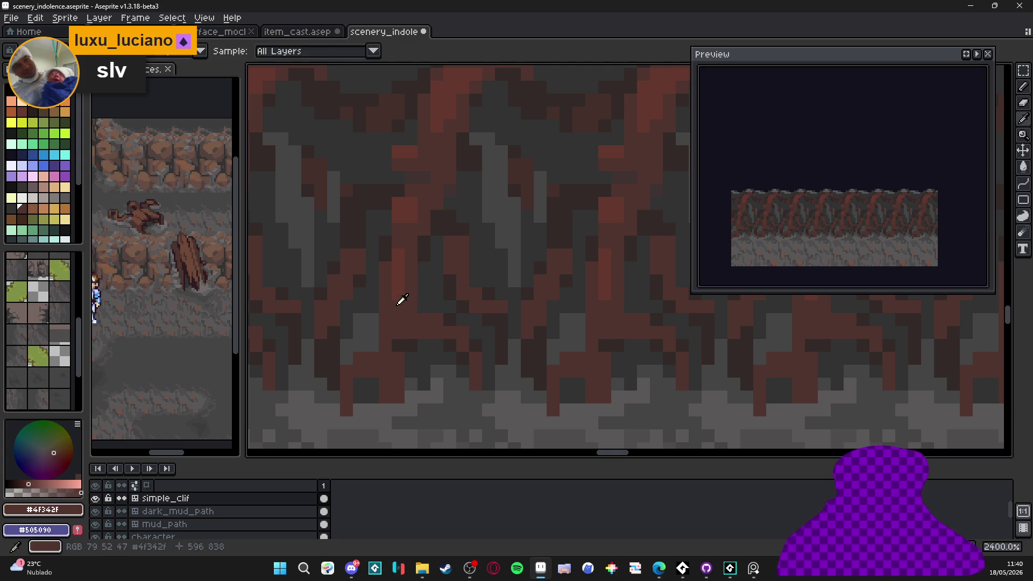
scroll(417, 272, right, 1)
alt+click(448, 242)
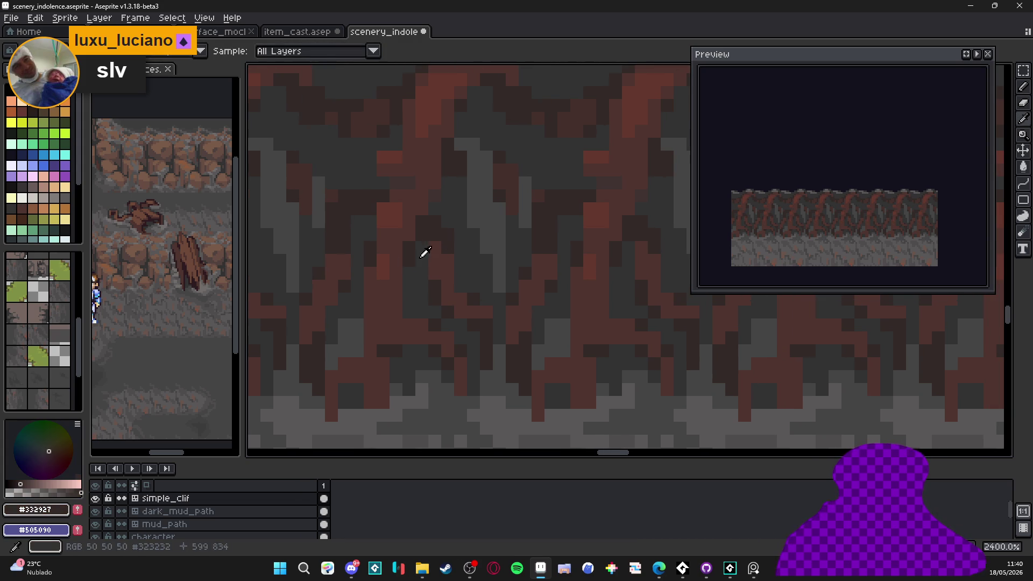
alt+click(394, 211)
scroll(489, 266, down, 3)
scroll(547, 298, up, 1)
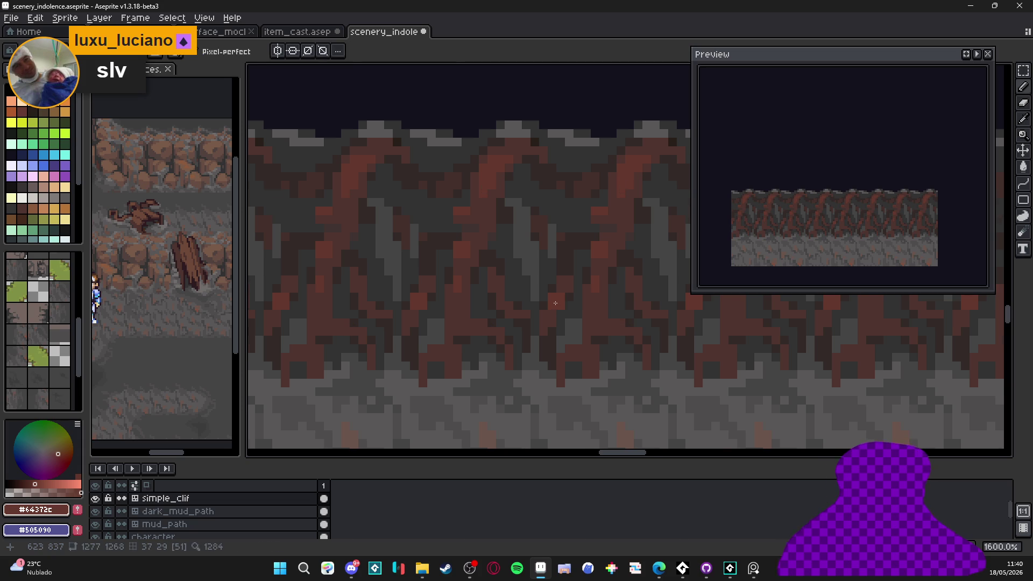
scroll(566, 312, up, 2)
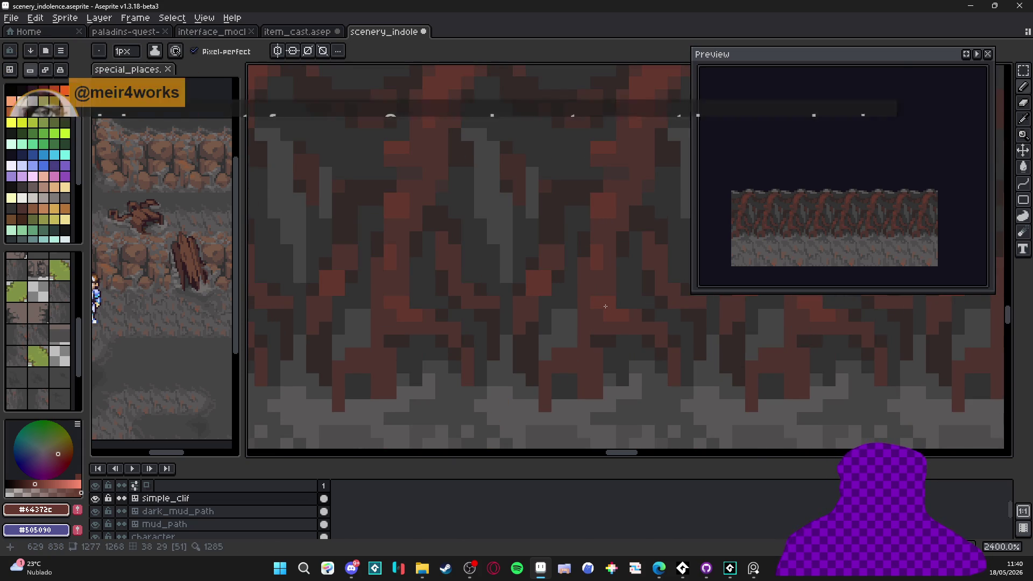
scroll(605, 306, down, 3)
scroll(592, 302, up, 2)
scroll(565, 300, down, 2)
scroll(564, 300, down, 3)
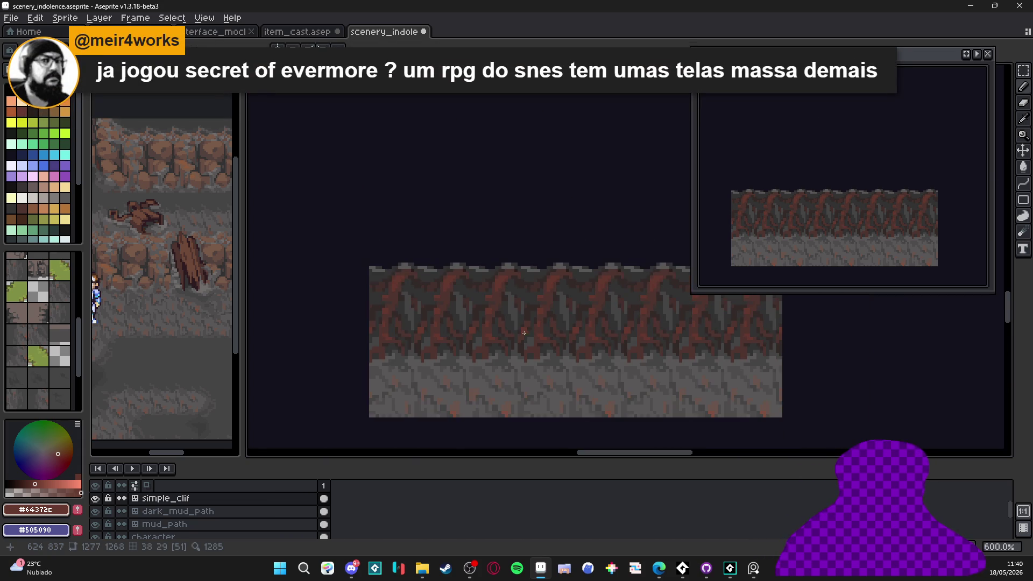
drag(523, 309, 493, 303)
scroll(463, 307, up, 3)
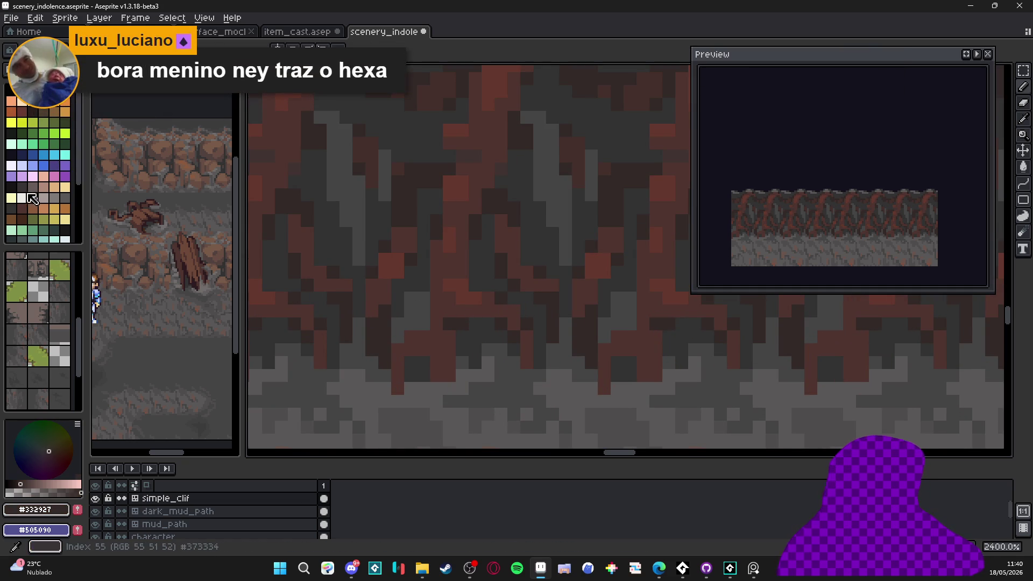
Try a dark gray stroke across the stone, then undo it.
click(22, 186)
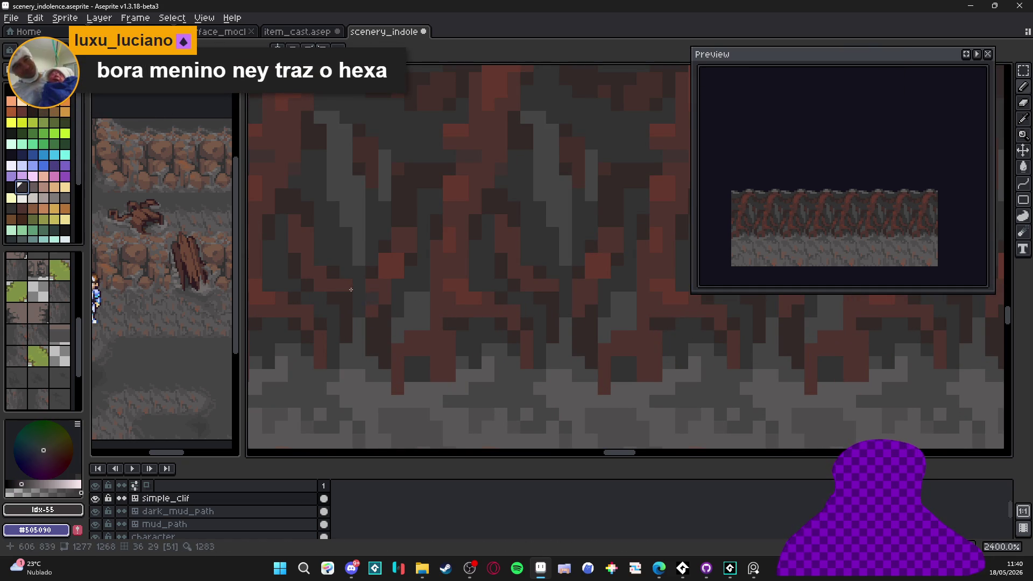
key(bracketleft)
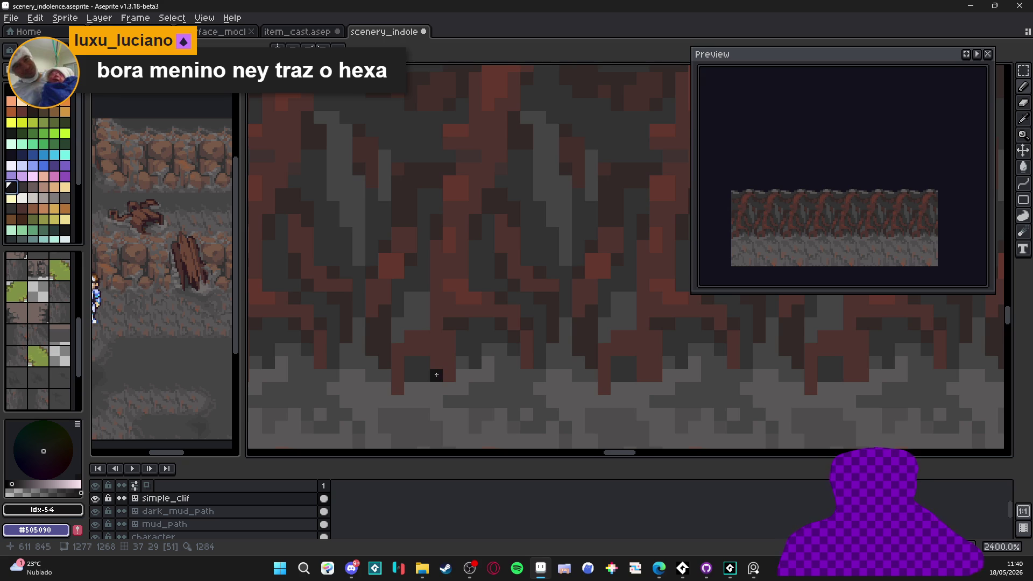
scroll(452, 343, up, 1)
mouse_move(449, 319)
mouse_down()
mouse_move(518, 318)
mouse_move(541, 354)
mouse_up()
key(ctrl+z)
key(ctrl+z)
key(ctrl+z)
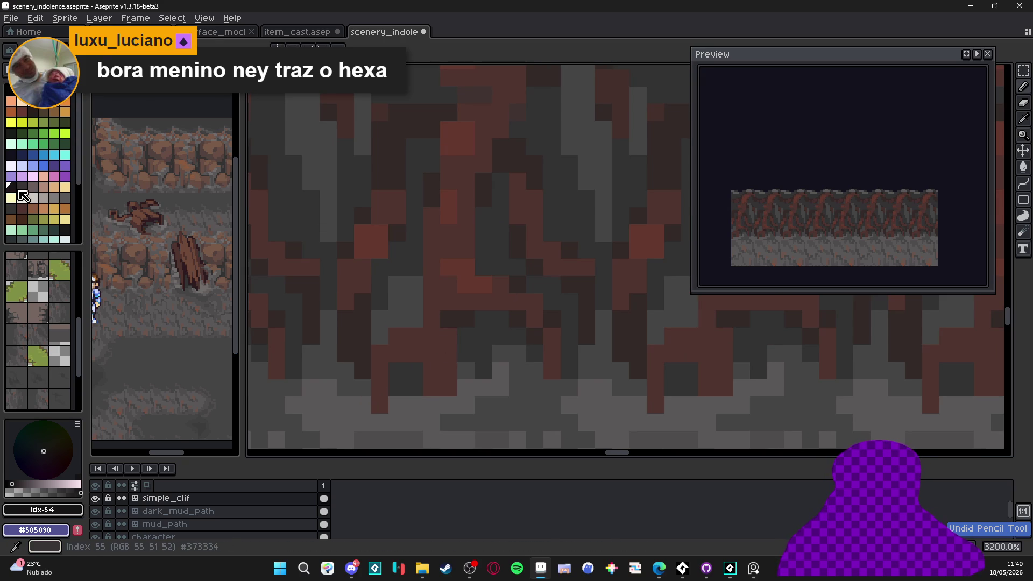
Try several palette swatches and settle on a cool dark blue.
click(21, 187)
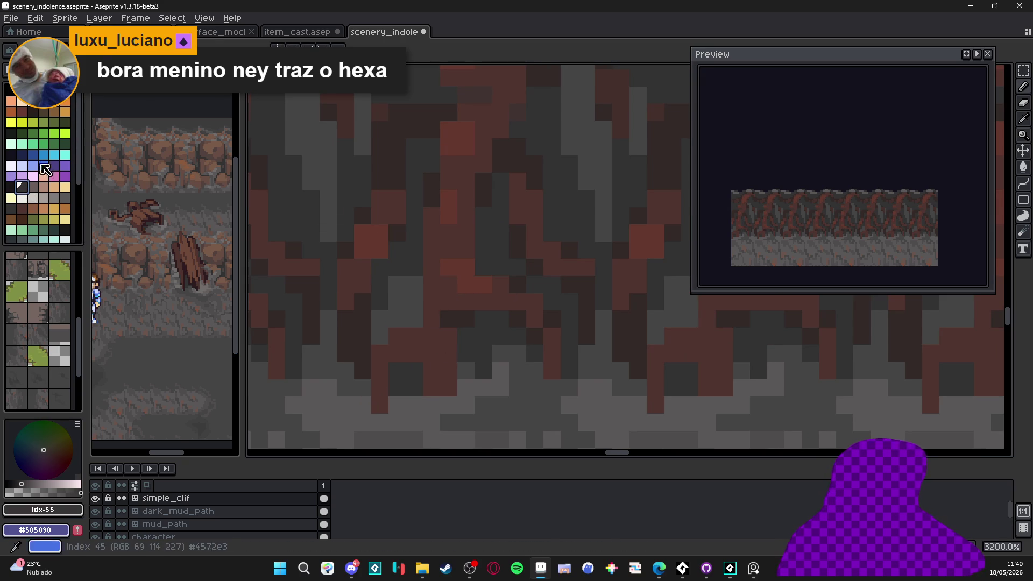
click(10, 240)
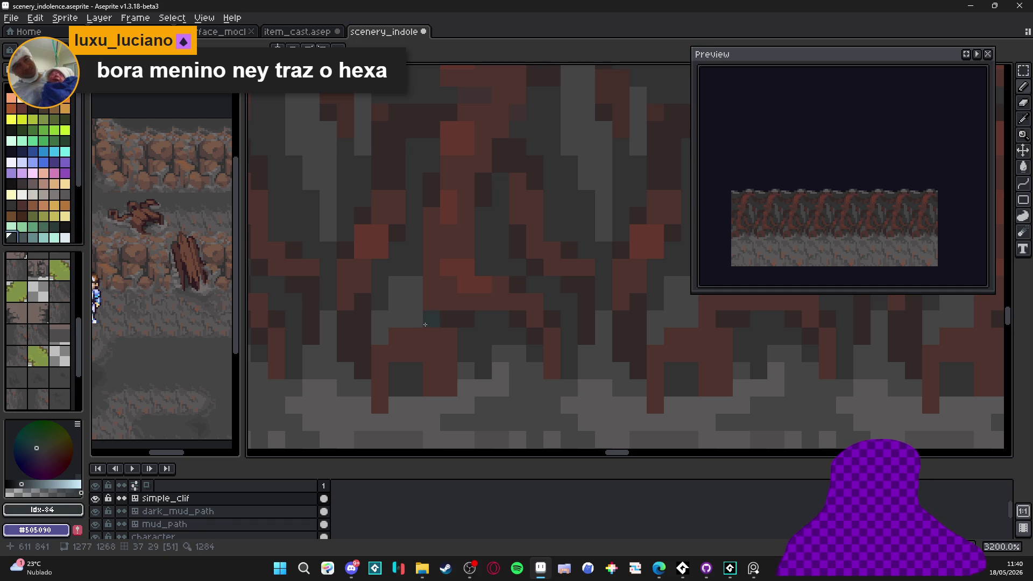
alt+click(468, 284)
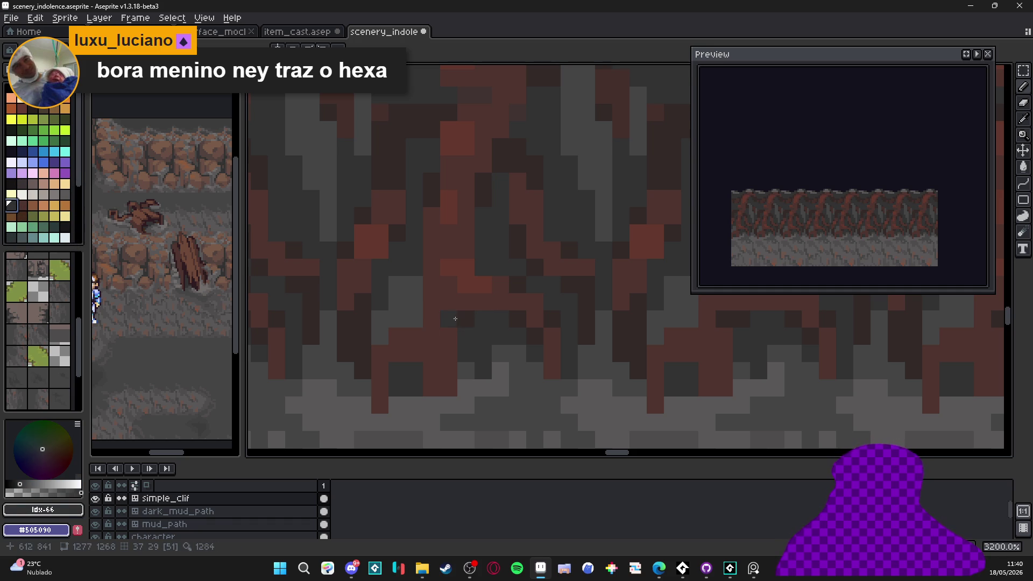
alt+click(507, 327)
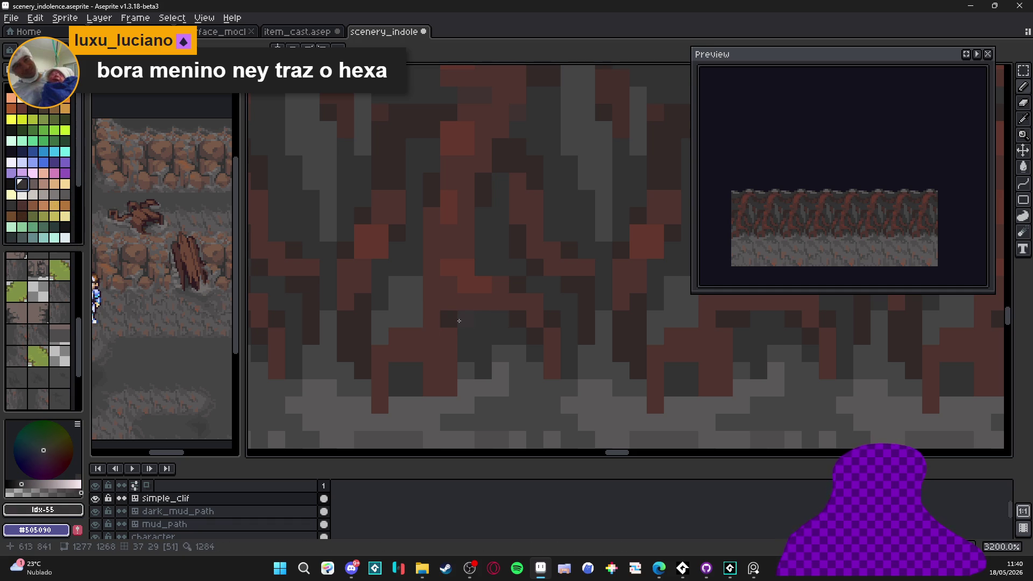
scroll(45, 212, down, 3)
click(49, 207)
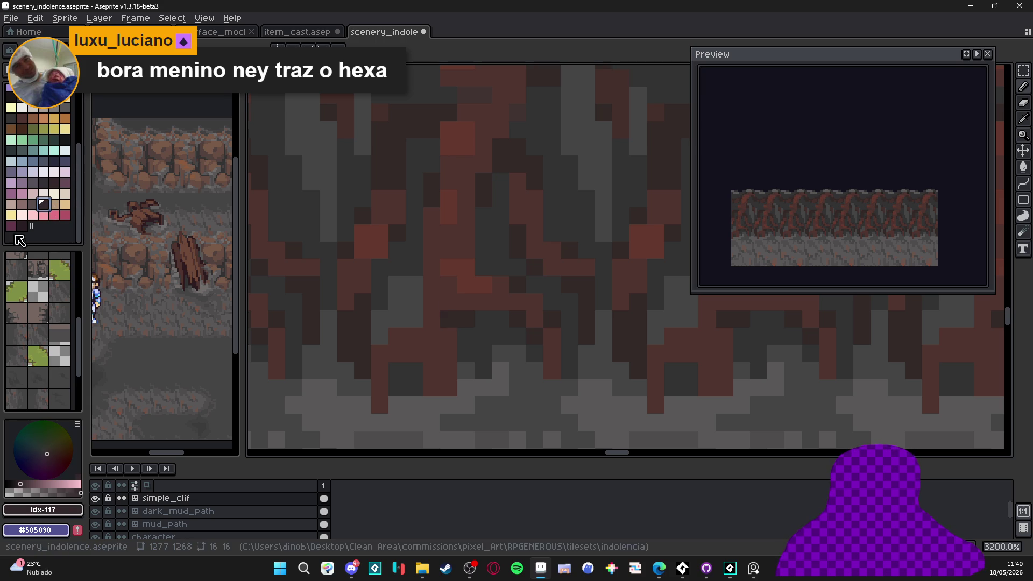
click(53, 187)
key(bracketleft)
Draw a dark navy #282c3c line along the stone's base above the gray ground.
alt+click(448, 319)
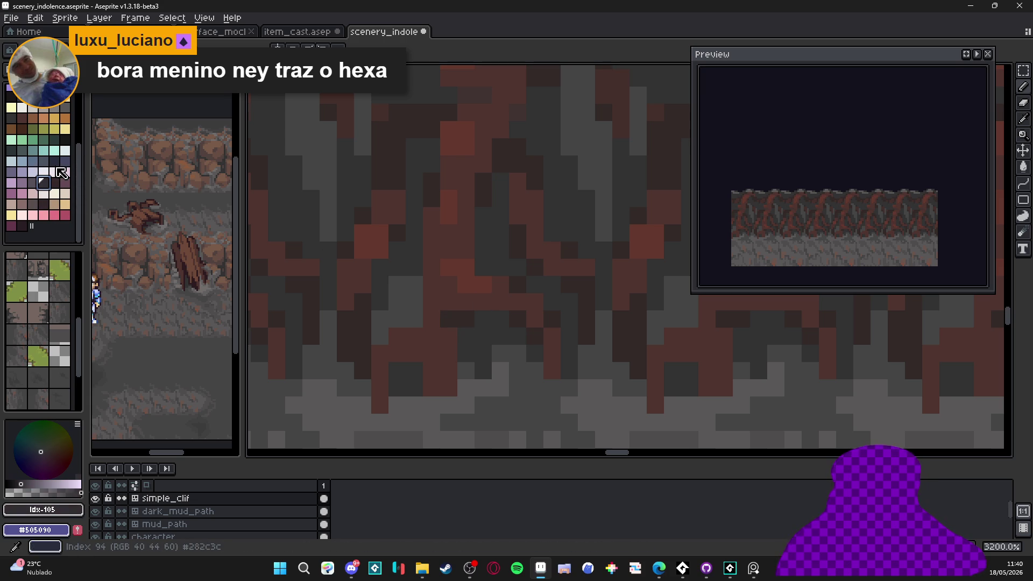
click(432, 319)
drag(452, 323, 521, 331)
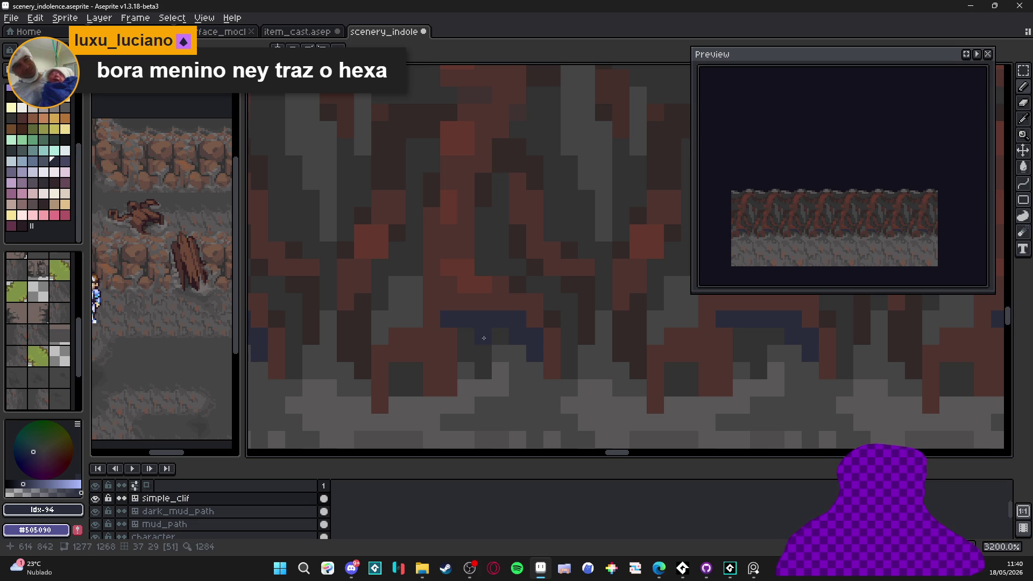
scroll(453, 328, down, 6)
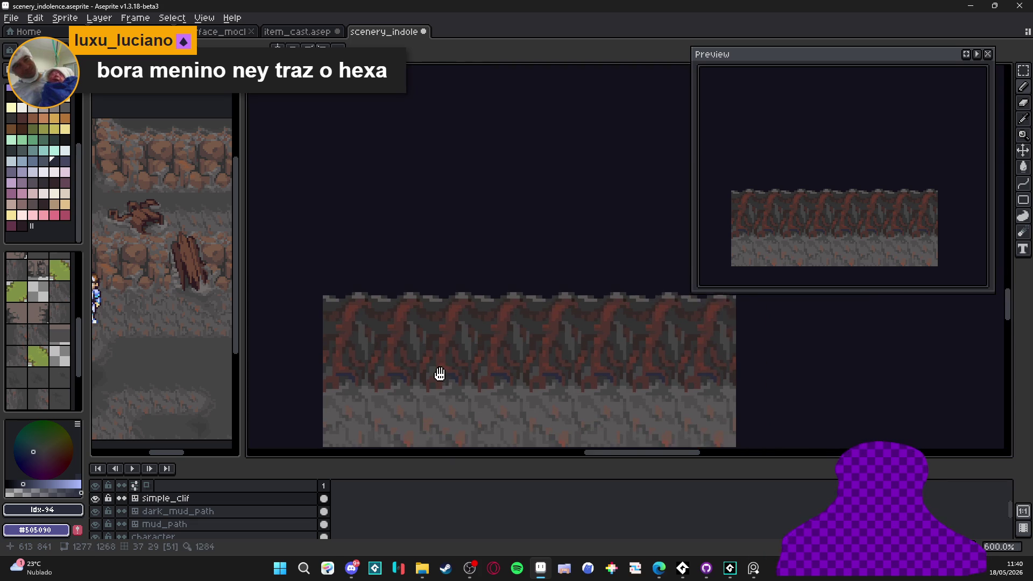
scroll(469, 373, down, 3)
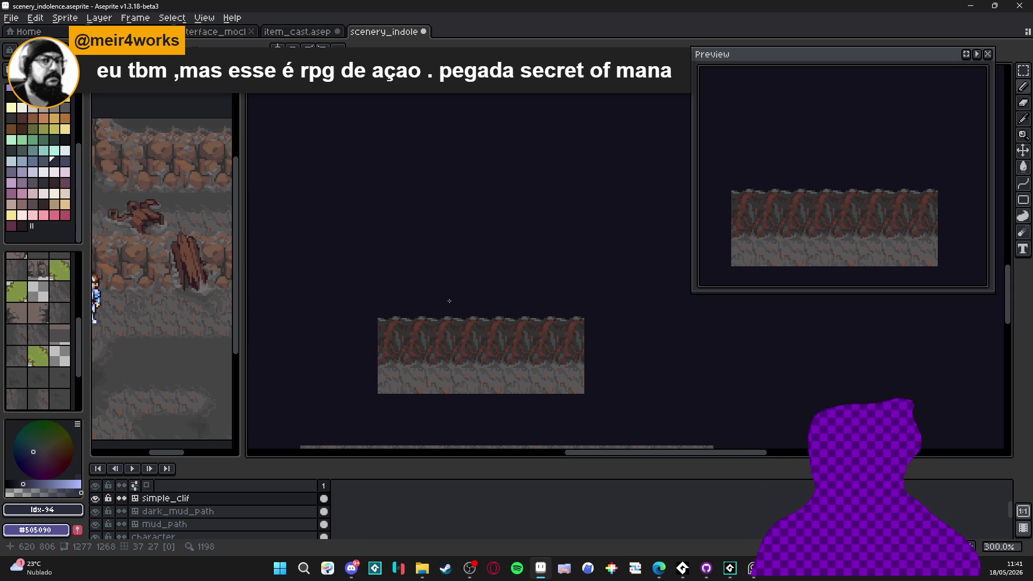
scroll(420, 330, up, 9)
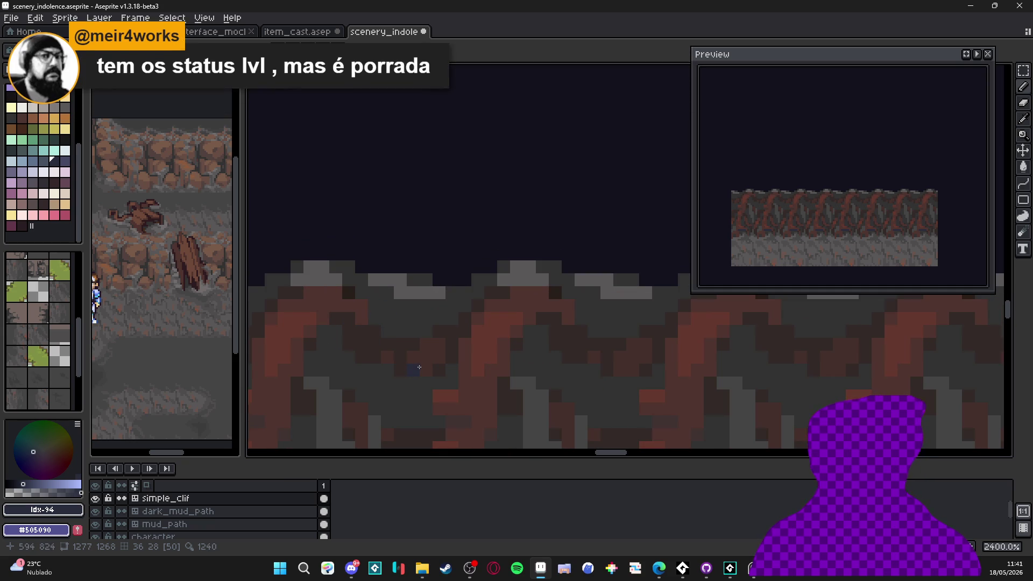
scroll(418, 306, down, 5)
drag(418, 306, 370, 248)
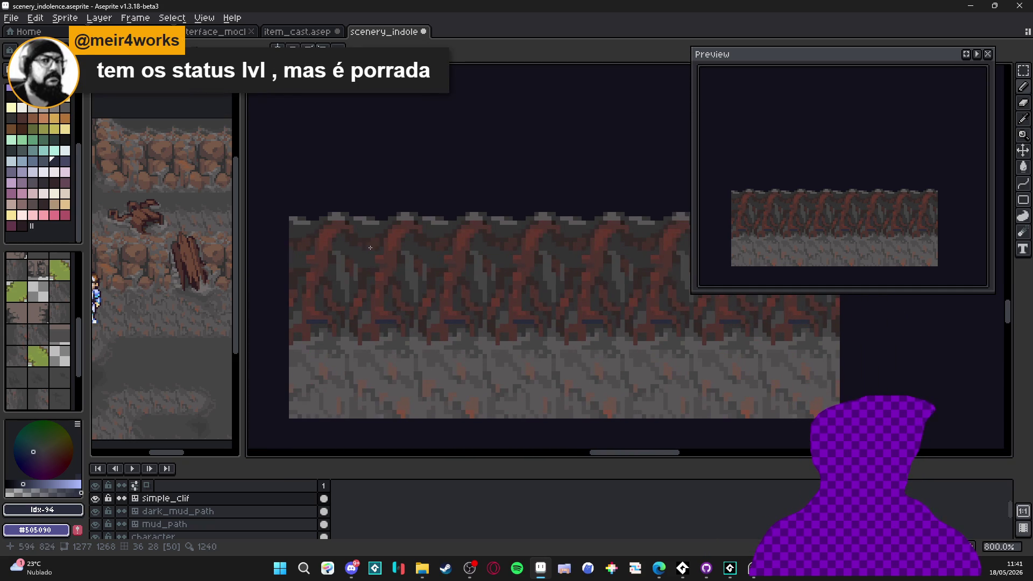
scroll(388, 323, up, 5)
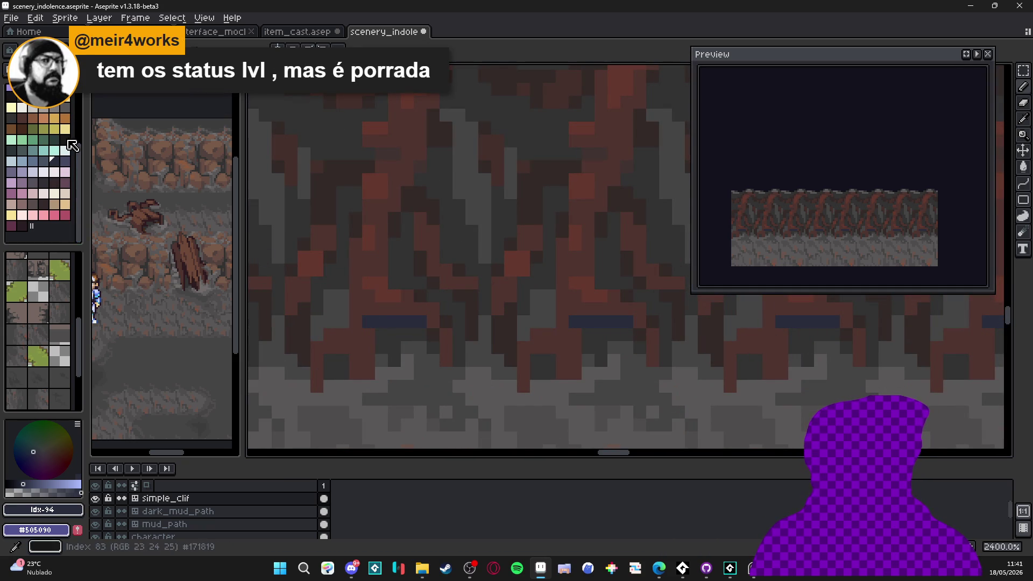
Choose near-black #241e1c and paint dark strokes below and over the blue line.
alt+click(433, 333)
mouse_move(373, 322)
mouse_down()
mouse_move(423, 324)
mouse_move(437, 347)
mouse_move(384, 347)
mouse_up()
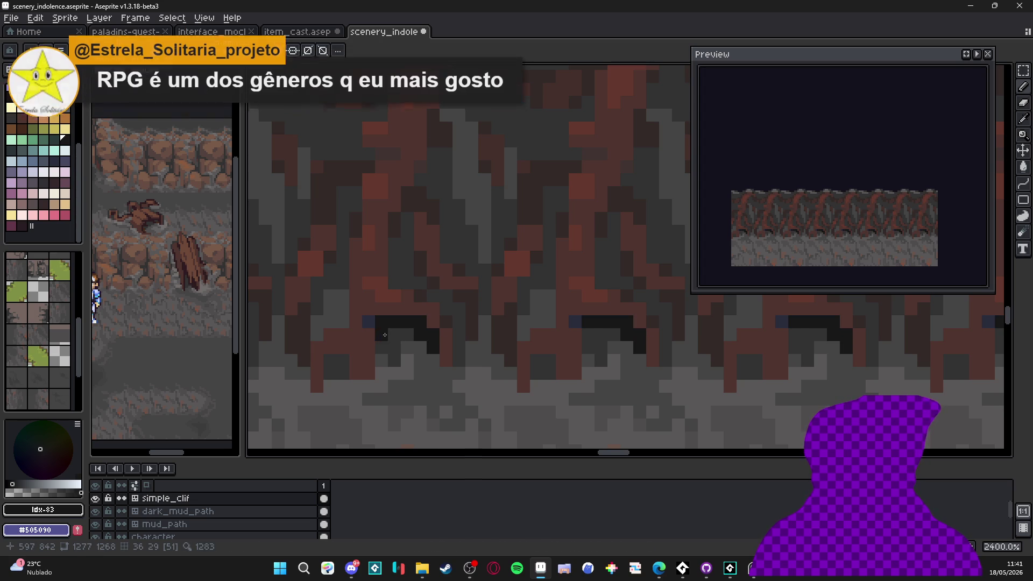
scroll(386, 334, down, 3)
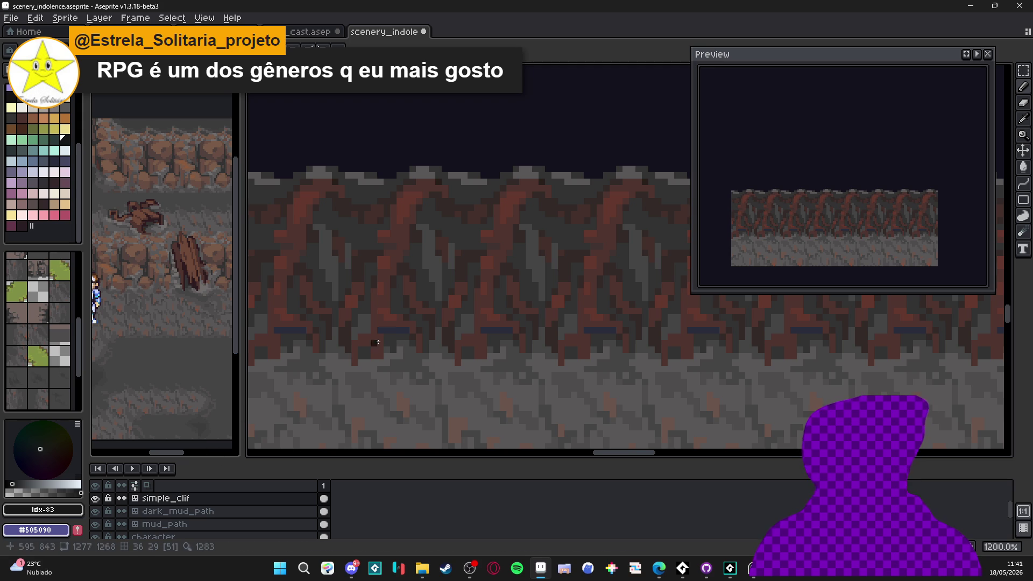
scroll(423, 312, up, 3)
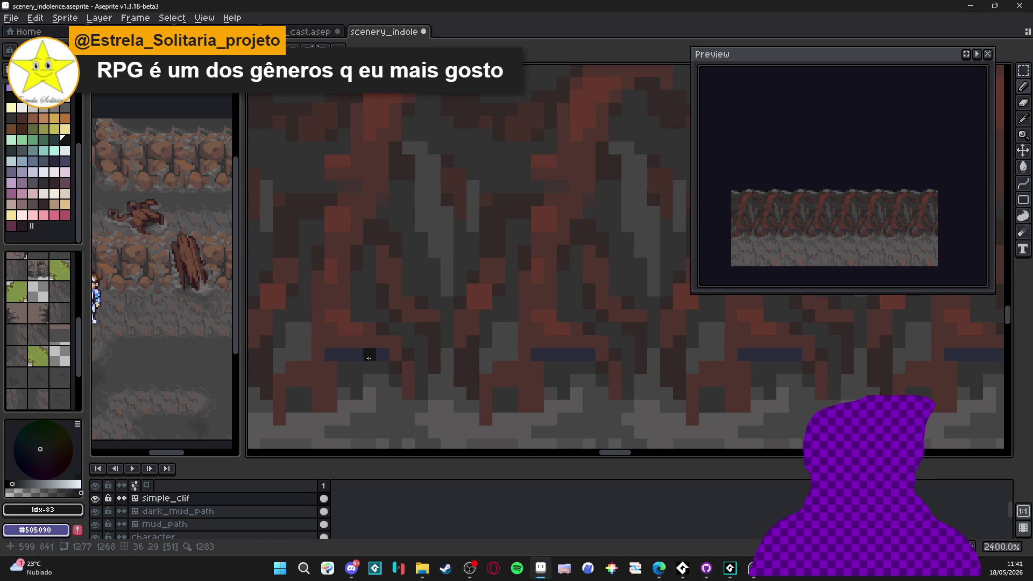
drag(371, 356, 357, 355)
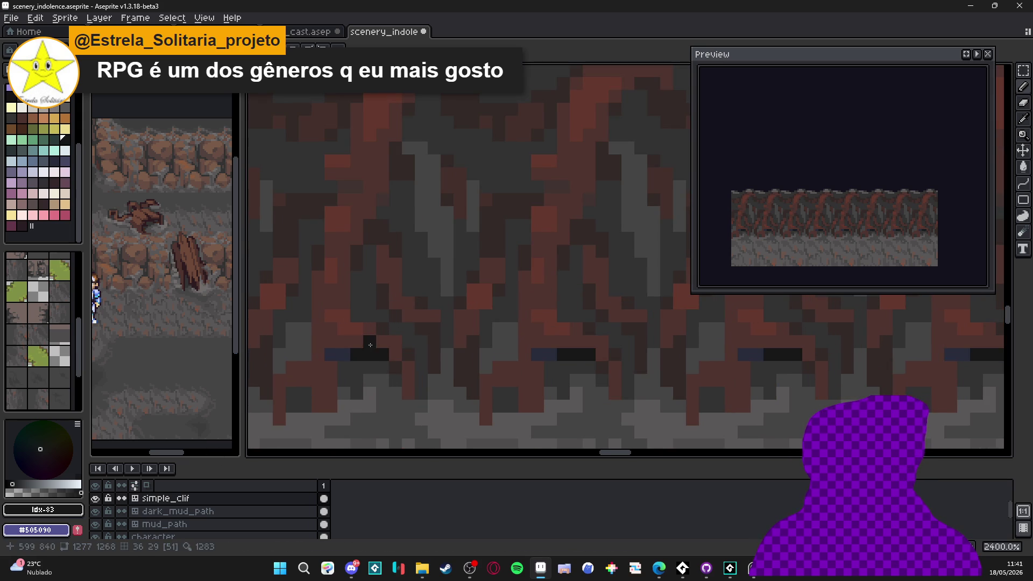
alt+click(370, 345)
alt+click(356, 366)
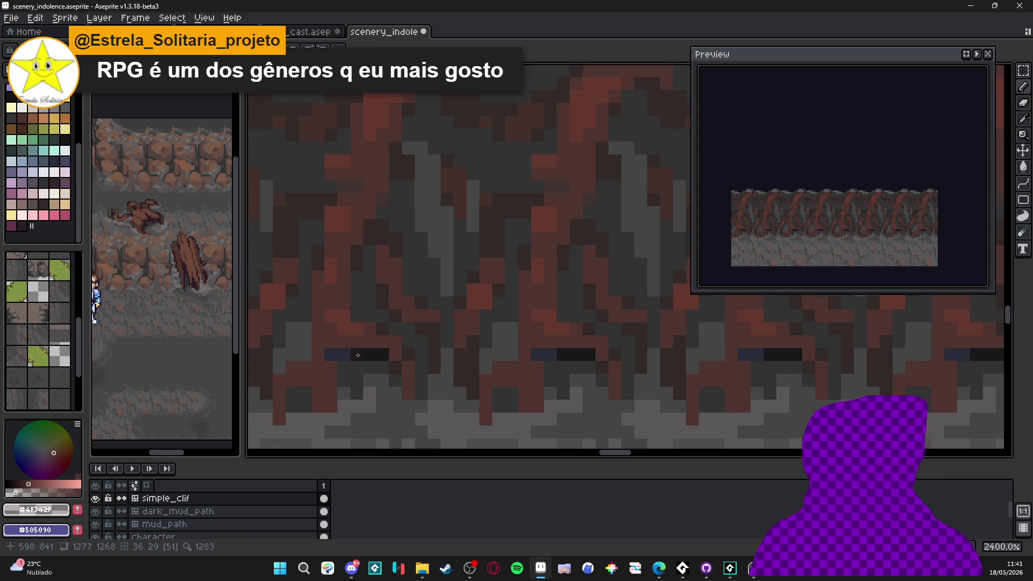
alt+click(364, 357)
mouse_move(382, 367)
mouse_down()
mouse_move(395, 367)
mouse_move(395, 380)
mouse_up()
Darken more pixels along the blue line and add scattered near-black shading pixels.
click(344, 355)
click(356, 367)
click(344, 367)
click(344, 377)
click(330, 379)
drag(326, 378, 376, 364)
click(352, 377)
click(353, 392)
scroll(371, 387, down, 4)
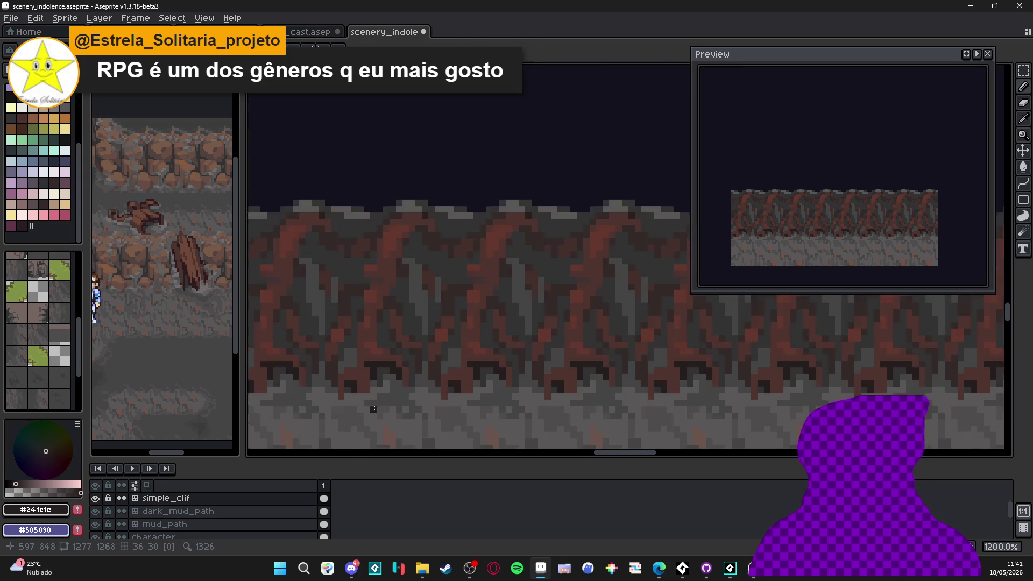
scroll(371, 339, up, 3)
scroll(371, 339, up, 1)
click(379, 339)
click(363, 323)
click(359, 354)
scroll(371, 353, down, 1)
scroll(412, 320, up, 1)
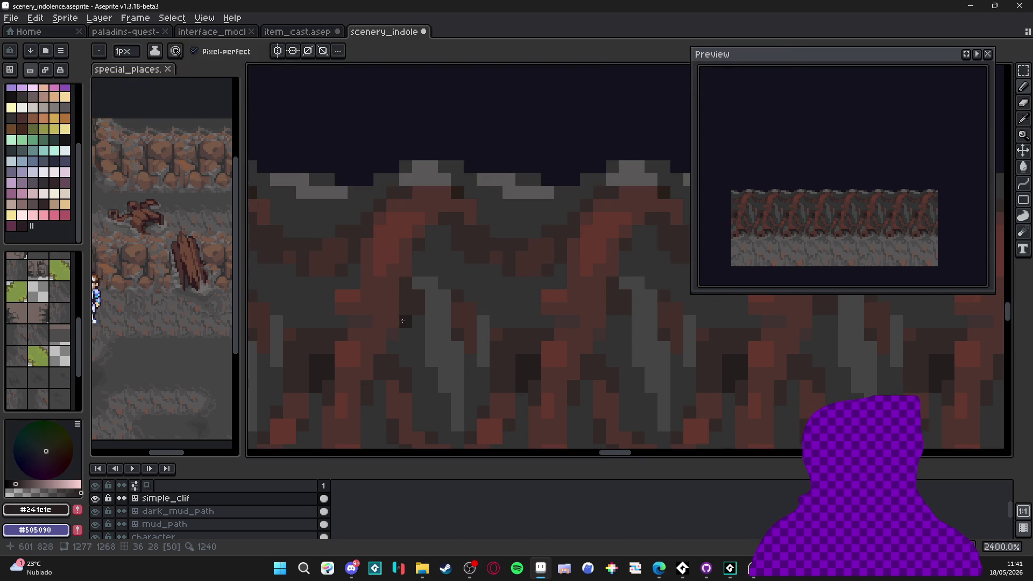
Shade root edges with near-black diagonals, fill between roots, and add a dark vertical column.
drag(424, 325, 412, 310)
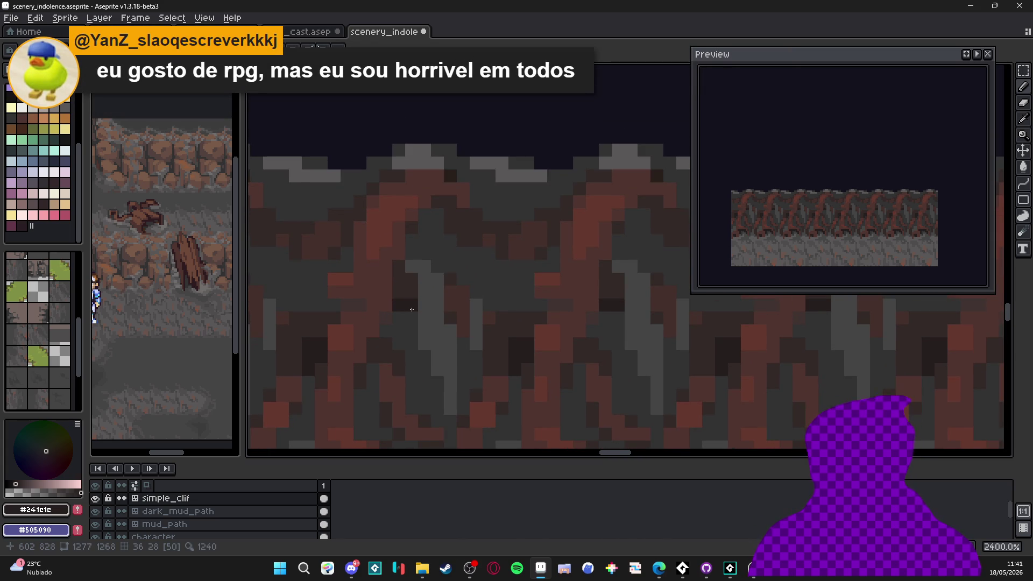
scroll(412, 310, up, 1)
mouse_move(400, 323)
mouse_down()
mouse_move(394, 363)
mouse_move(406, 357)
mouse_move(396, 355)
mouse_move(412, 371)
mouse_move(399, 293)
mouse_up()
mouse_move(416, 342)
mouse_down()
mouse_move(433, 378)
mouse_move(451, 376)
mouse_move(438, 410)
mouse_move(412, 311)
mouse_move(392, 366)
mouse_up()
click(397, 322)
click(393, 312)
mouse_move(375, 328)
mouse_down()
mouse_move(341, 294)
mouse_move(324, 294)
mouse_move(324, 237)
mouse_move(300, 265)
mouse_move(299, 289)
mouse_up()
scroll(300, 289, down, 5)
drag(357, 341, 376, 345)
scroll(376, 345, down, 2)
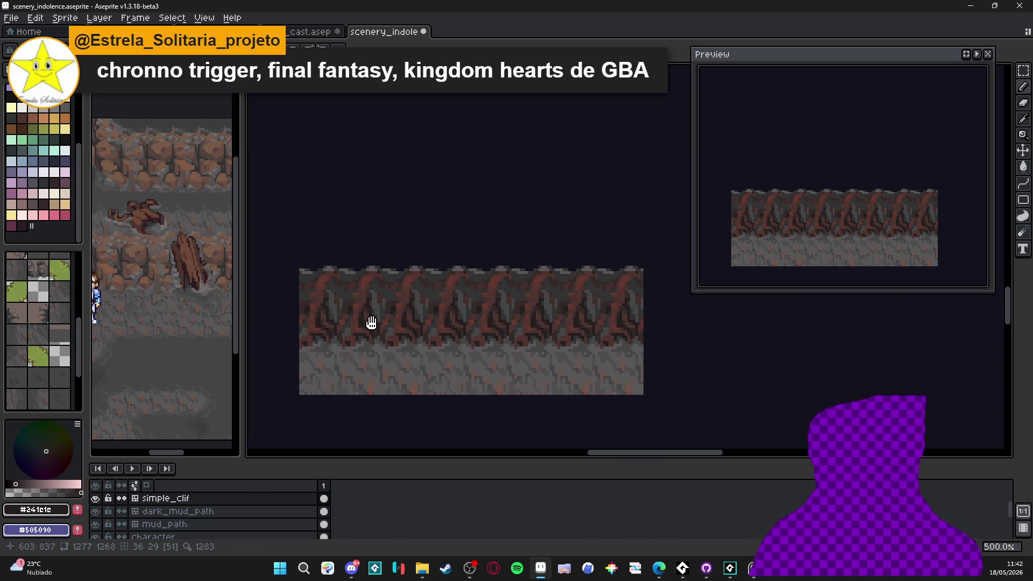
Add short near-black vertical strokes to the stone.
scroll(375, 321, left, 3)
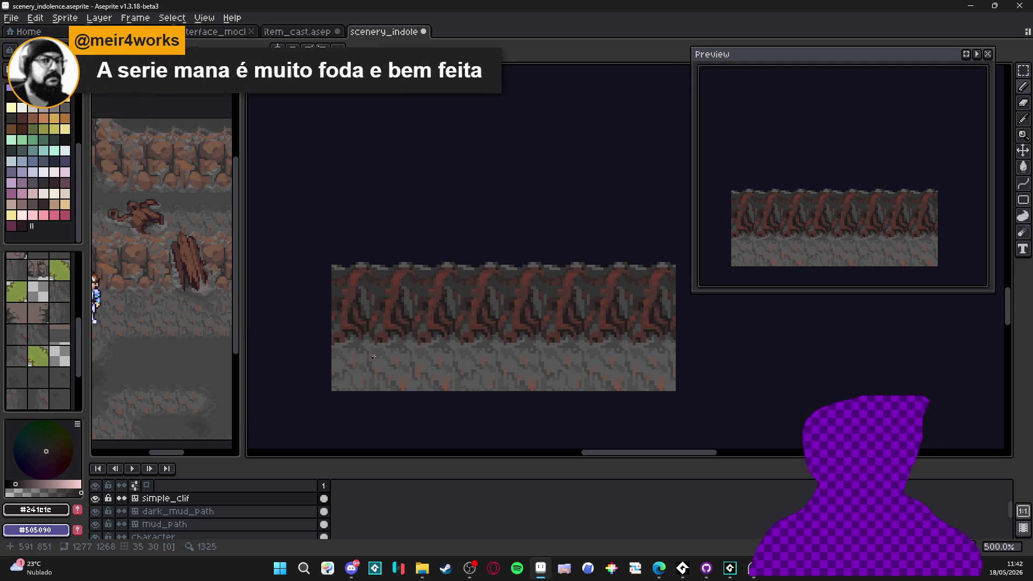
scroll(345, 350, up, 7)
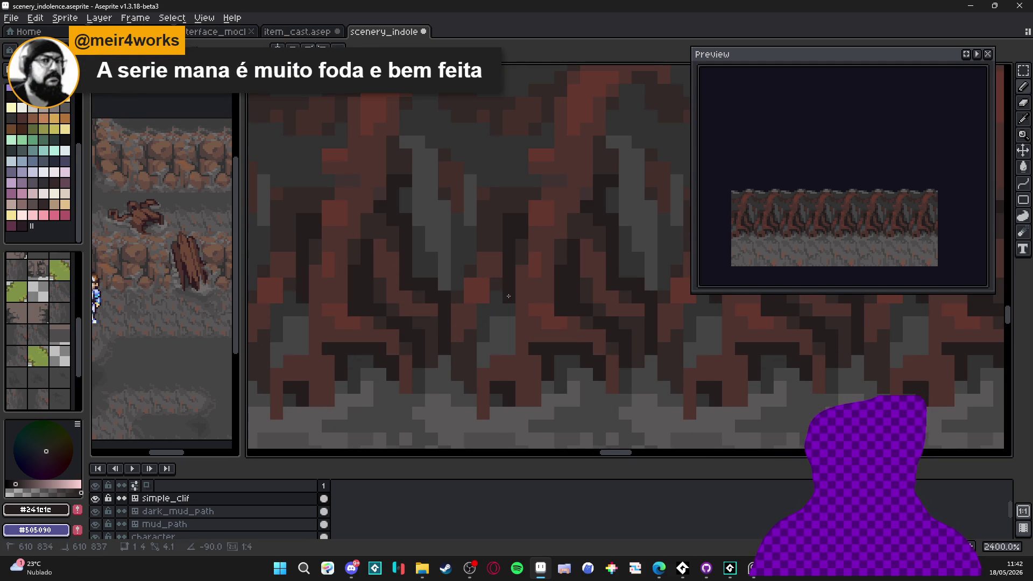
scroll(506, 277, left, 2)
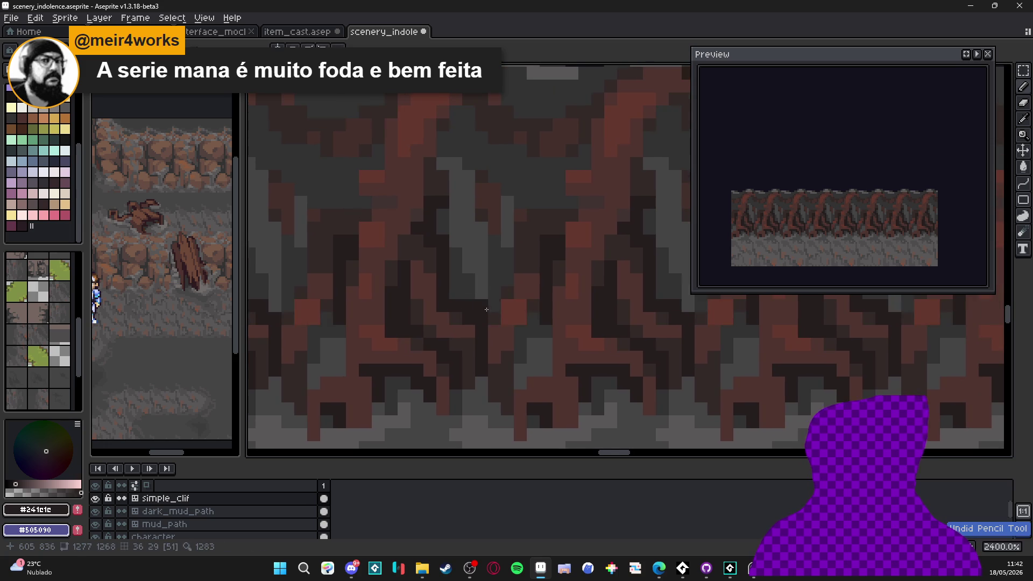
mouse_move(521, 335)
mouse_down()
mouse_move(521, 371)
mouse_move(533, 355)
mouse_move(531, 371)
mouse_up()
scroll(531, 370, down, 5)
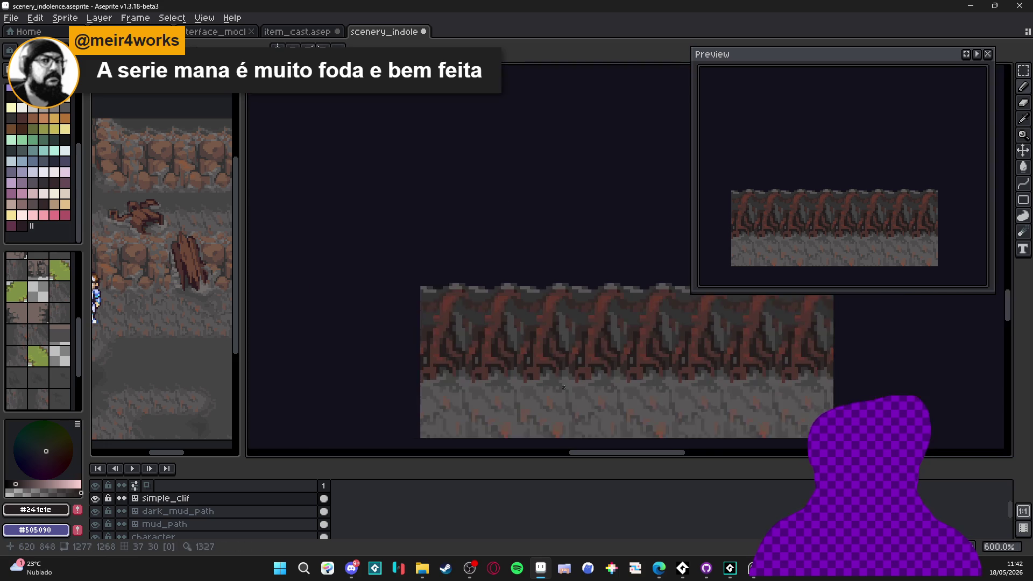
scroll(497, 367, down, 2)
scroll(473, 350, up, 1)
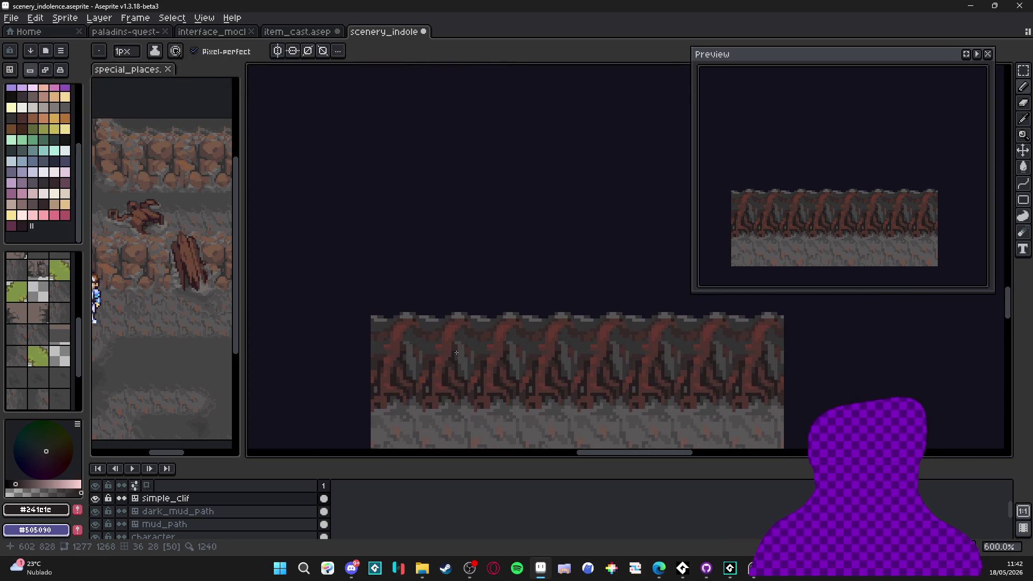
Draw a near-black horizontal shading stroke on the stone and add a few more dark pixels.
drag(458, 337, 431, 284)
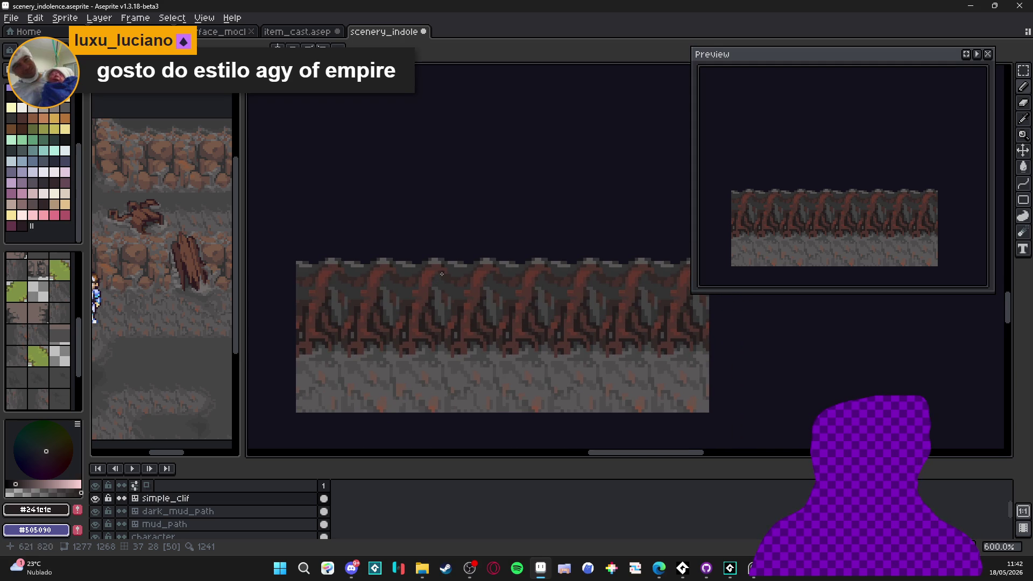
scroll(433, 287, up, 6)
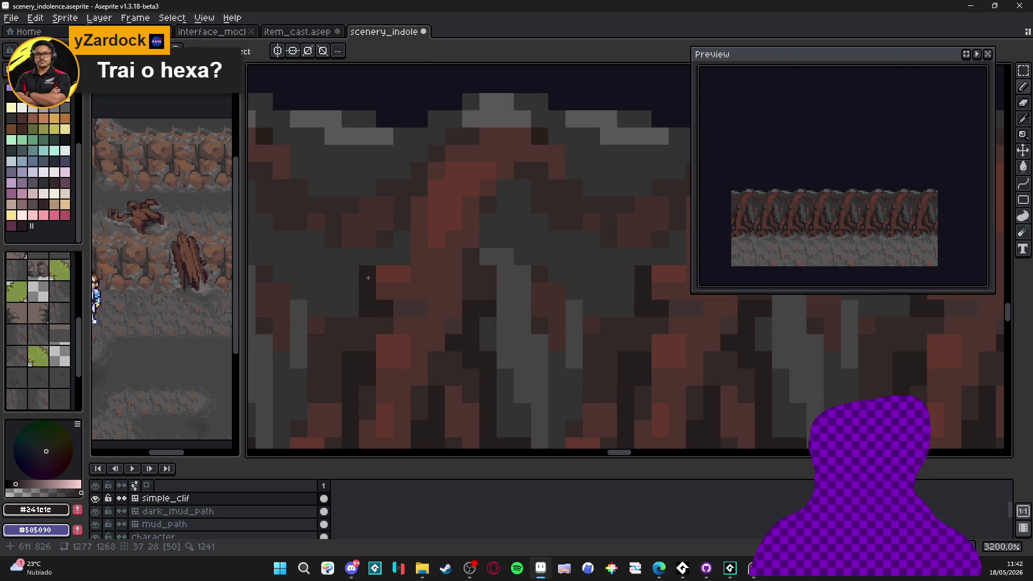
mouse_move(372, 265)
mouse_down()
mouse_move(399, 247)
mouse_move(329, 255)
mouse_move(316, 239)
mouse_up()
scroll(396, 261, up, 1)
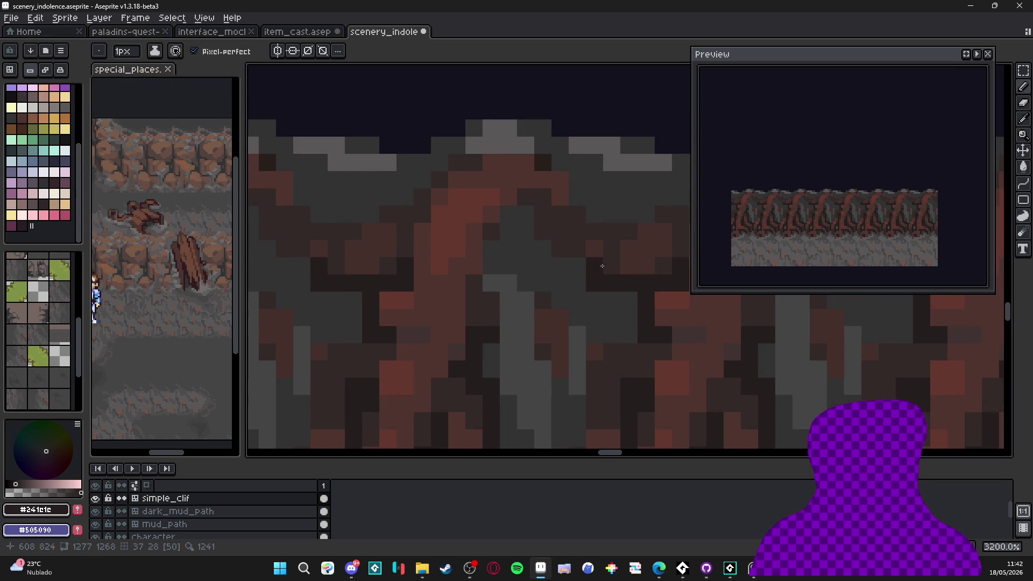
scroll(566, 269, down, 3)
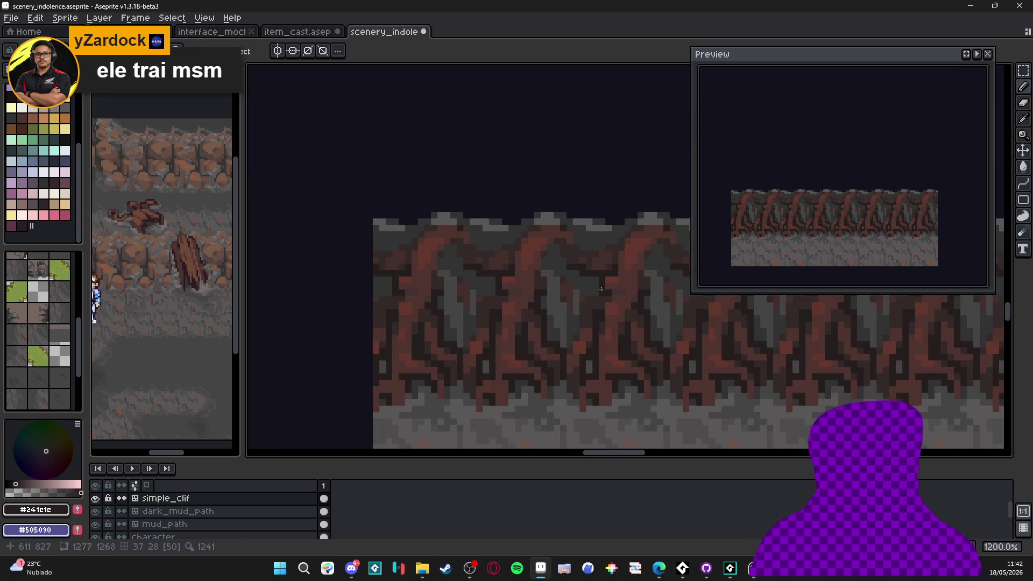
scroll(535, 238, up, 2)
mouse_move(518, 241)
mouse_down()
mouse_move(506, 219)
mouse_move(517, 253)
mouse_move(491, 228)
mouse_move(477, 254)
mouse_move(543, 286)
mouse_move(542, 276)
mouse_move(566, 304)
mouse_move(523, 313)
mouse_up()
scroll(568, 304, down, 3)
scroll(568, 303, down, 2)
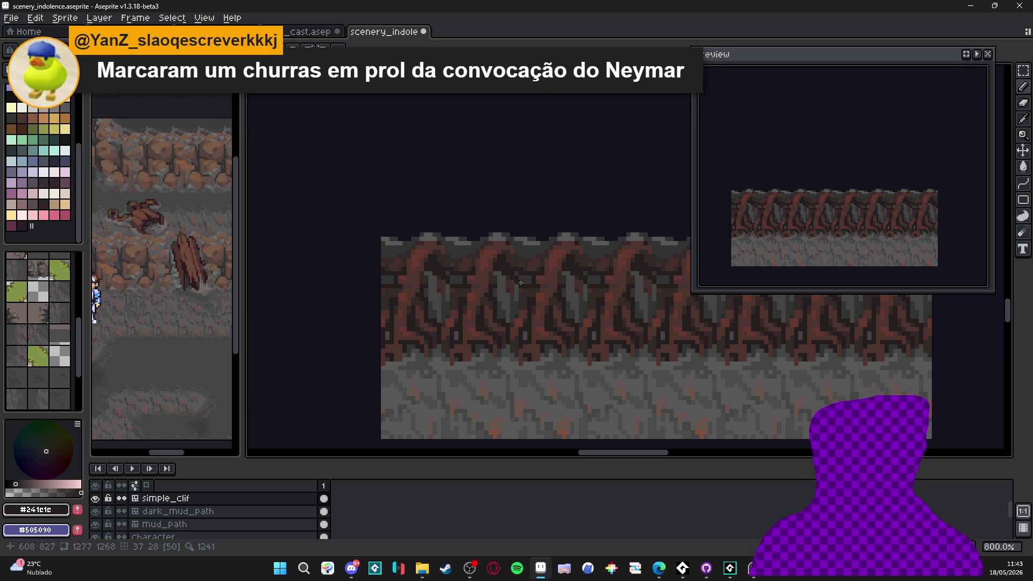
scroll(443, 305, up, 5)
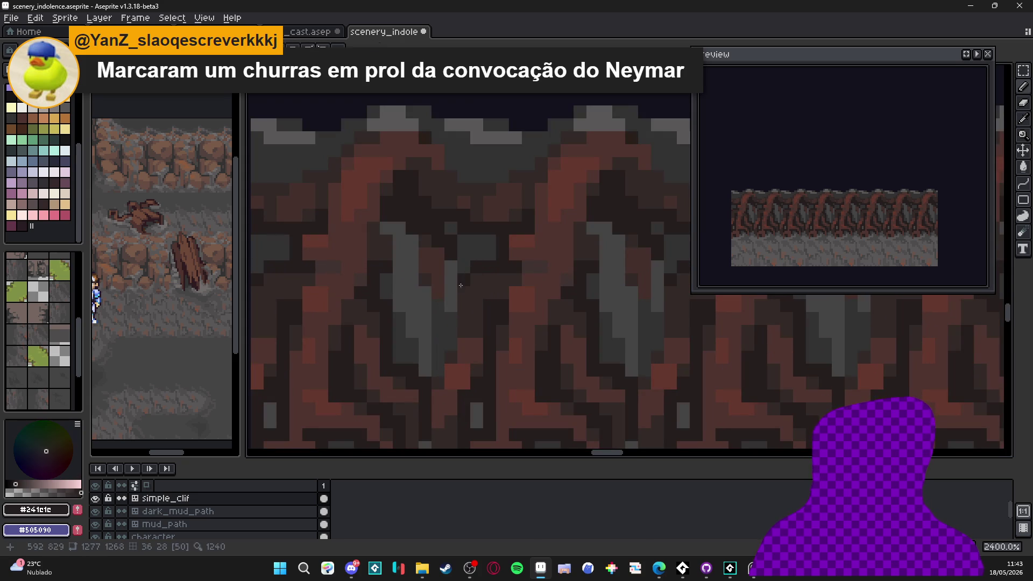
mouse_move(453, 291)
mouse_down()
mouse_move(450, 360)
mouse_move(441, 368)
mouse_move(437, 357)
mouse_up()
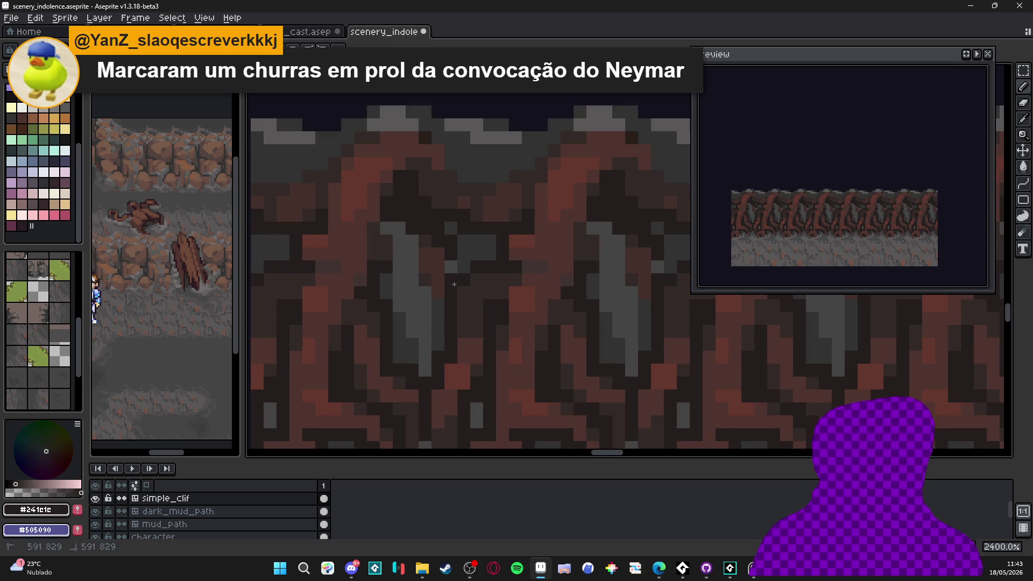
click(468, 271)
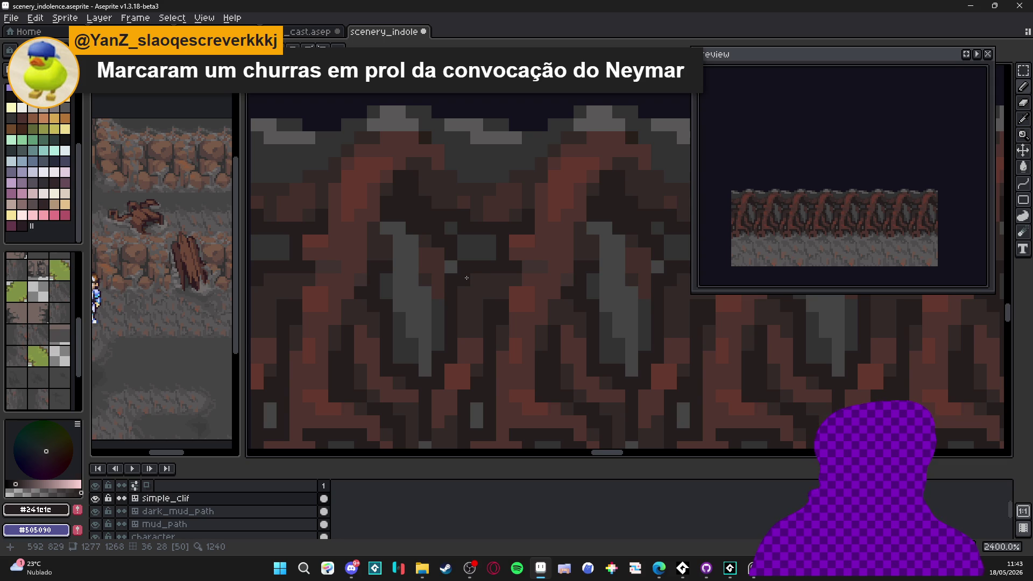
click(511, 296)
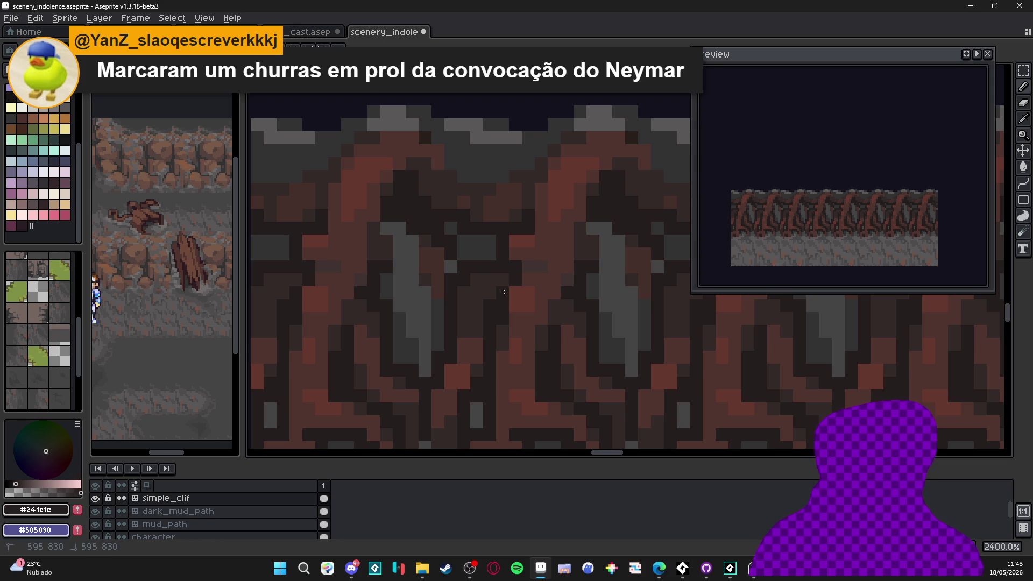
click(504, 292)
scroll(511, 324, down, 5)
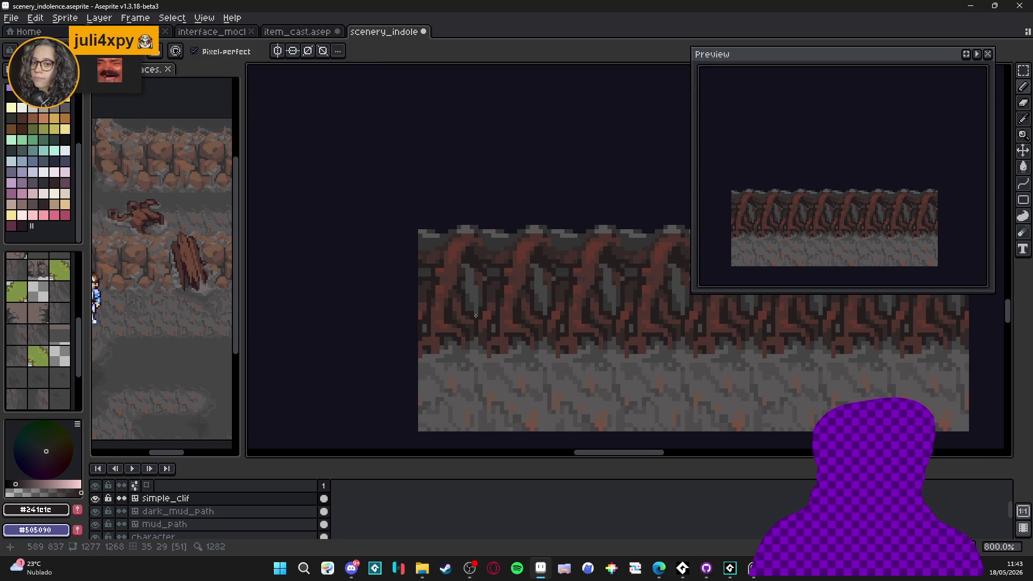
scroll(452, 311, up, 2)
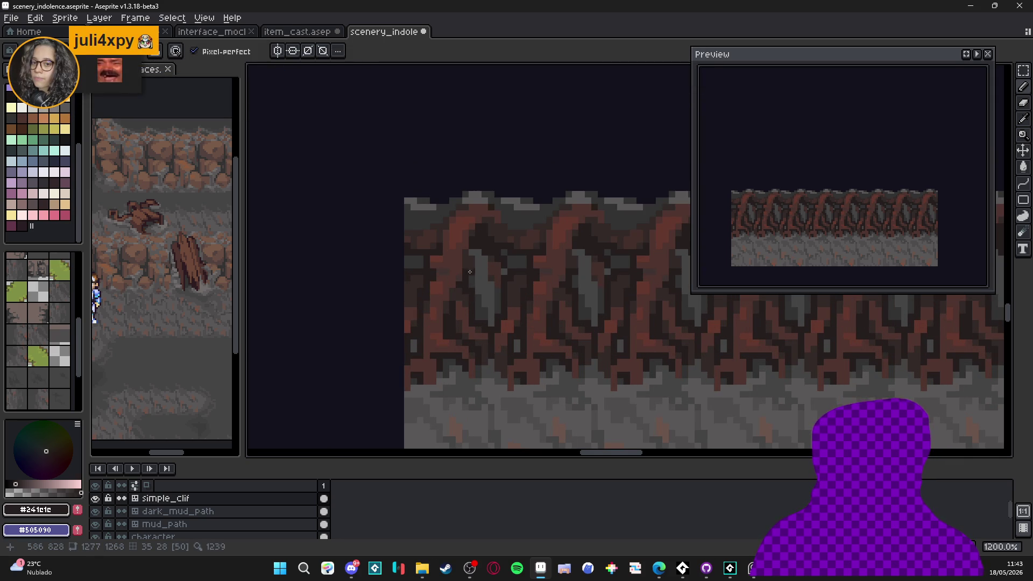
scroll(471, 279, up, 1)
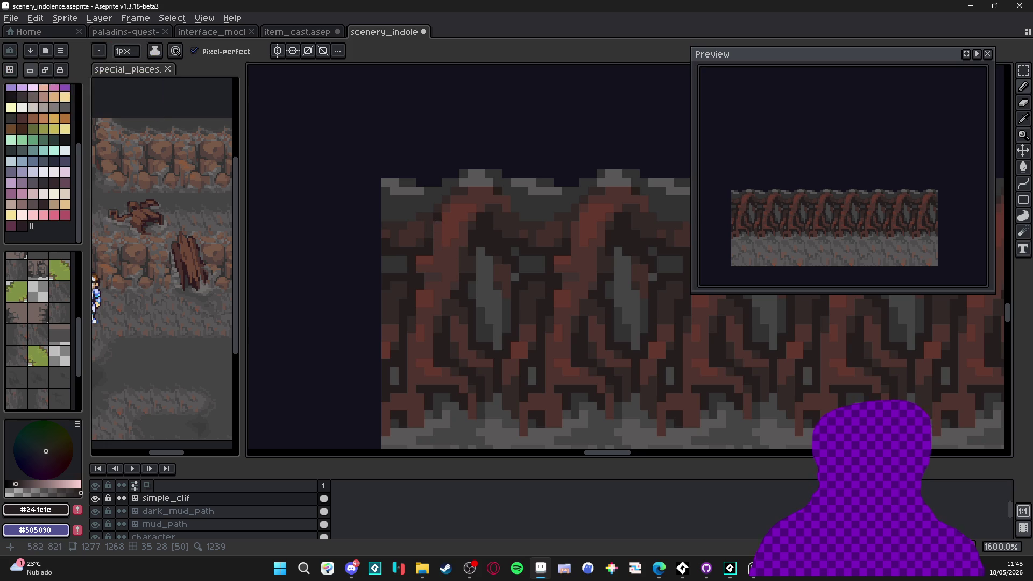
scroll(463, 255, down, 4)
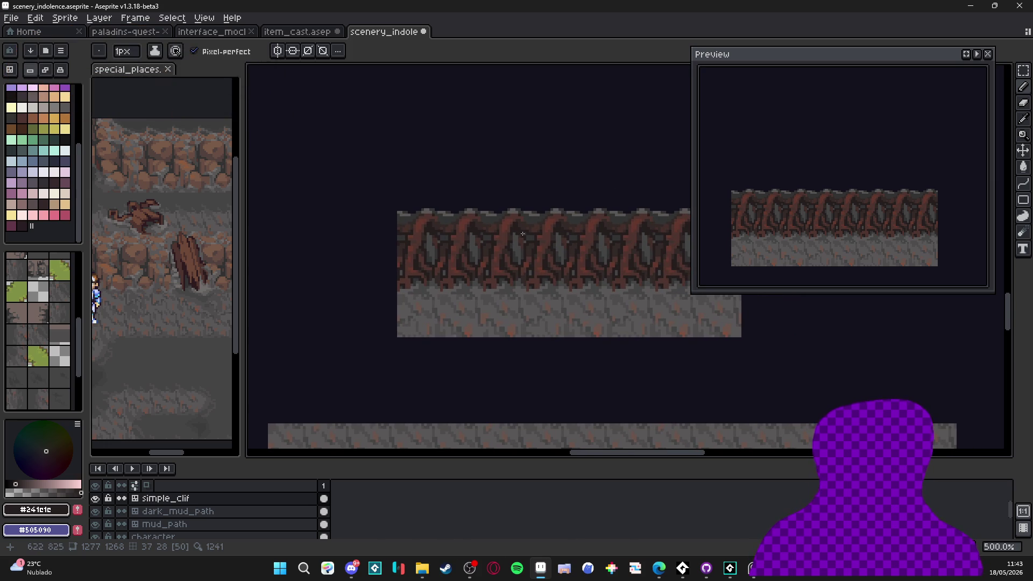
scroll(487, 240, up, 2)
scroll(563, 252, up, 3)
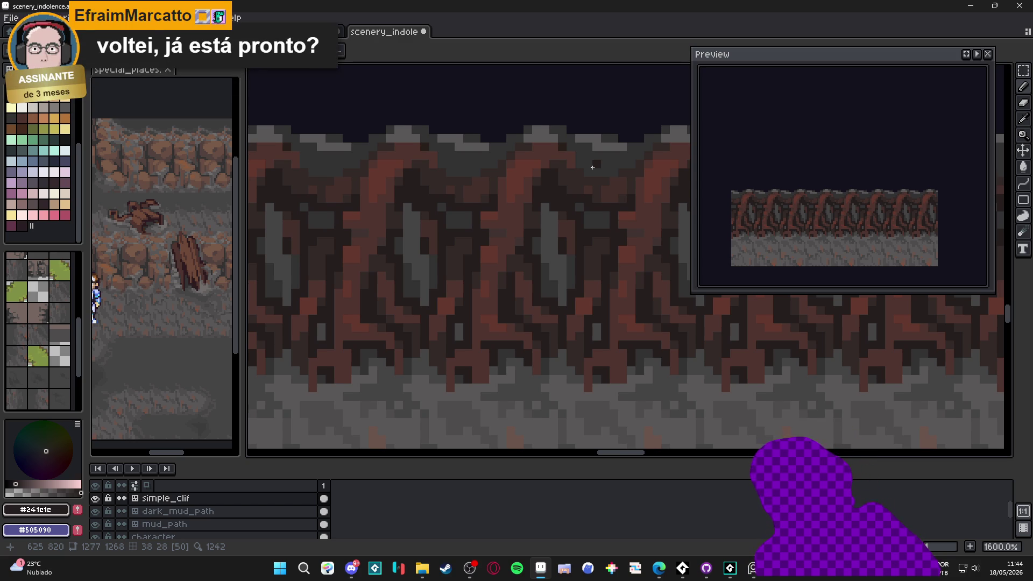
scroll(392, 365, down, 5)
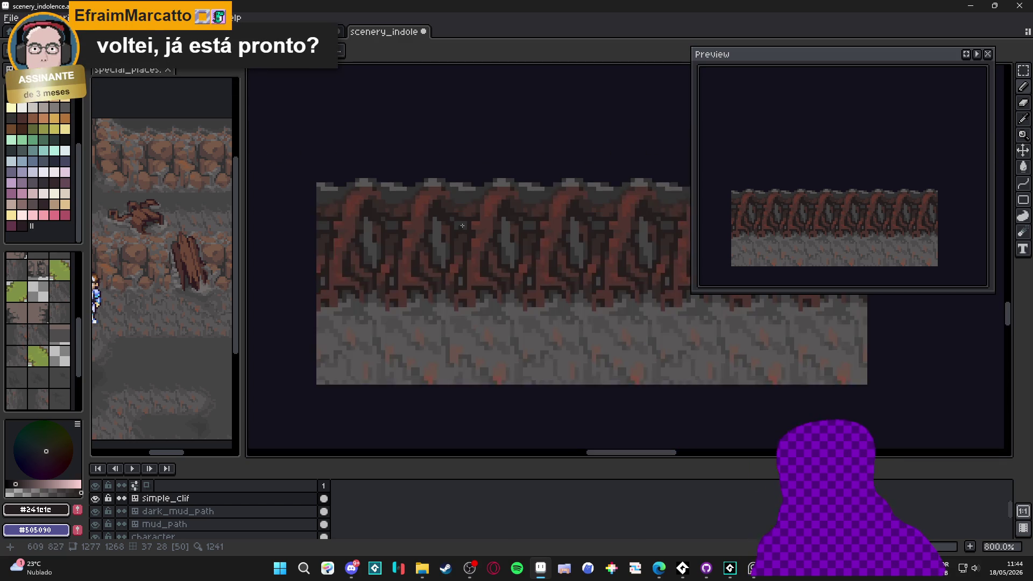
scroll(392, 364, down, 1)
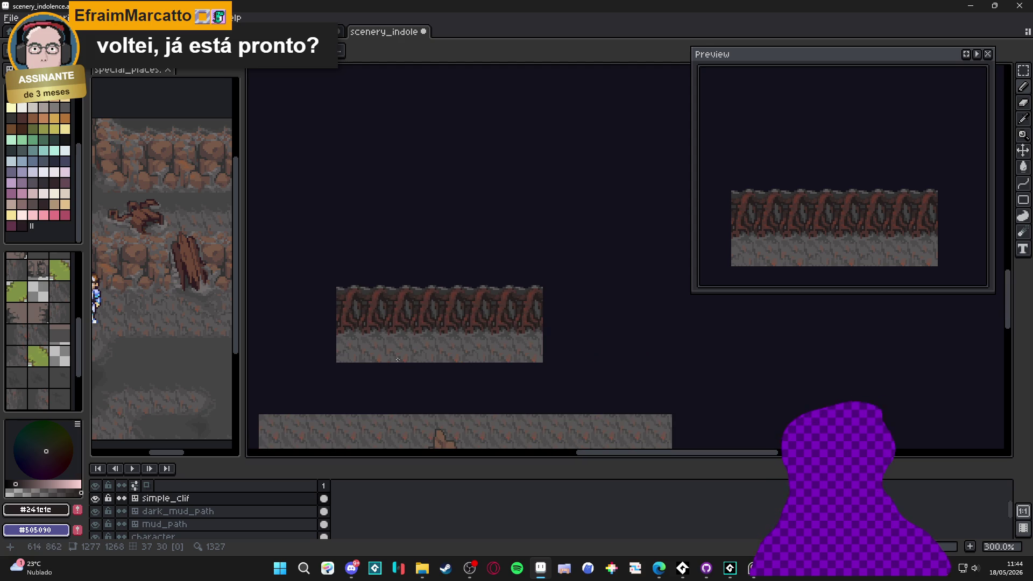
Eyedrop the near-black root shadow and paint a short dark stroke into the roots.
scroll(397, 358, up, 6)
scroll(415, 288, up, 3)
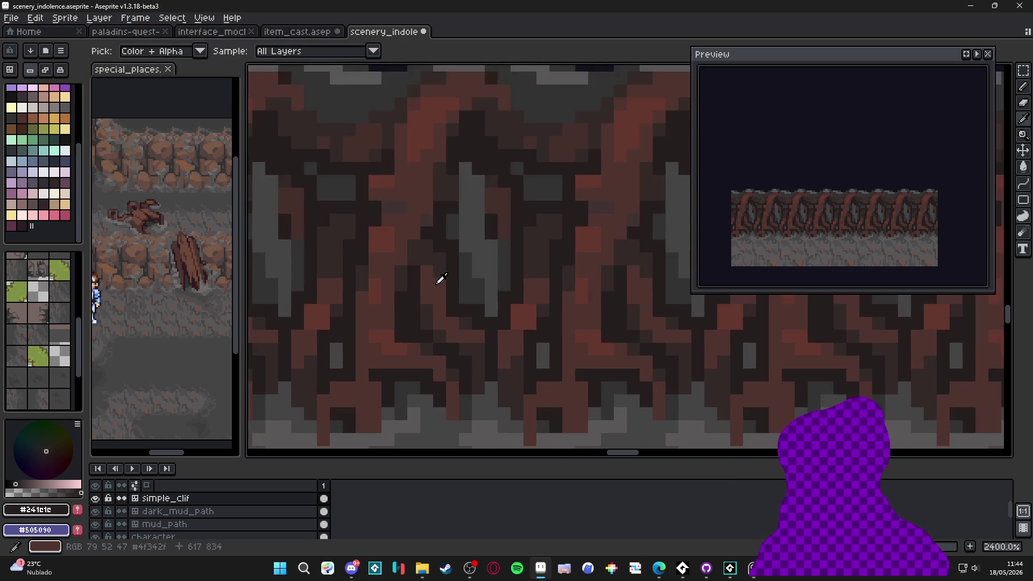
alt+click(444, 284)
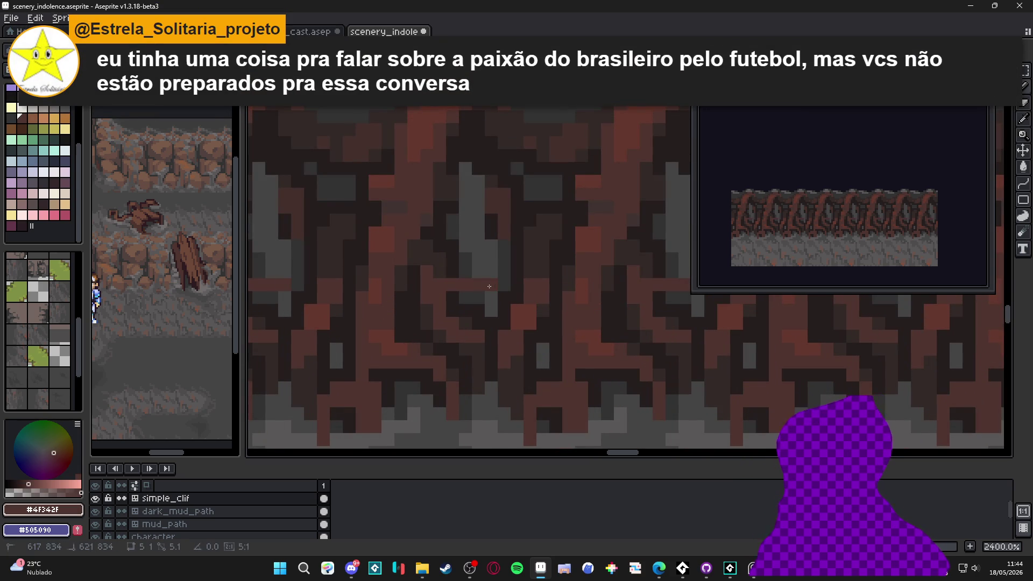
alt+click(481, 311)
mouse_move(471, 297)
mouse_down()
mouse_move(465, 272)
mouse_move(490, 272)
mouse_move(501, 290)
mouse_up()
Show the tile grid over the cliff strip with Ctrl+'.
scroll(499, 290, down, 4)
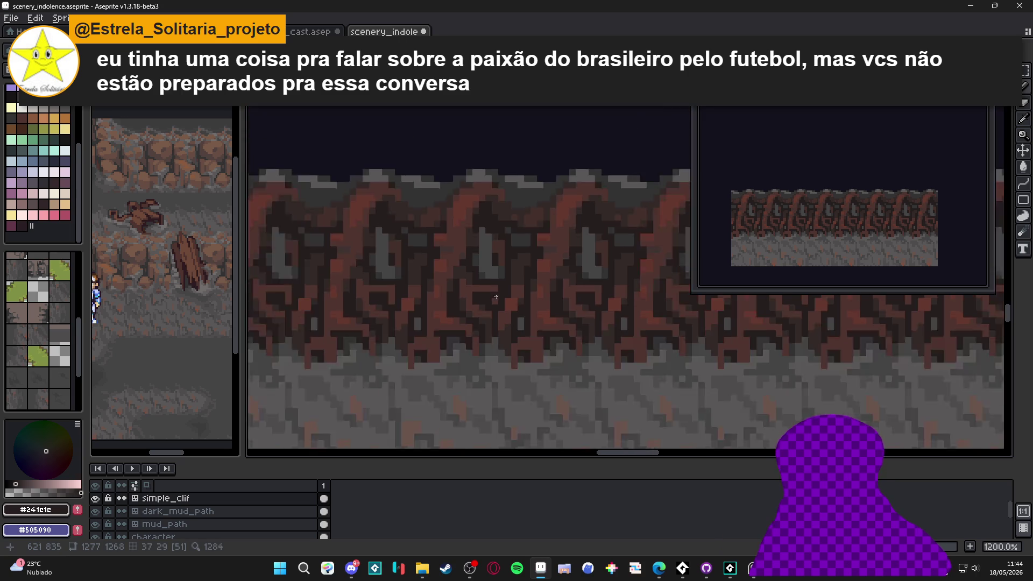
scroll(461, 294, up, 2)
scroll(462, 294, down, 3)
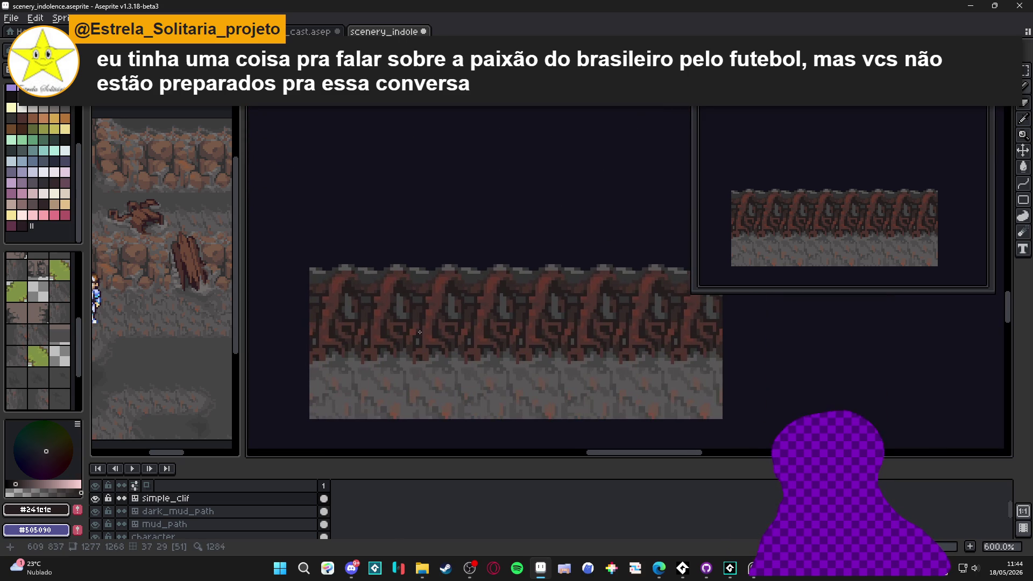
scroll(447, 288, down, 1)
key(ctrl+apostrophe)
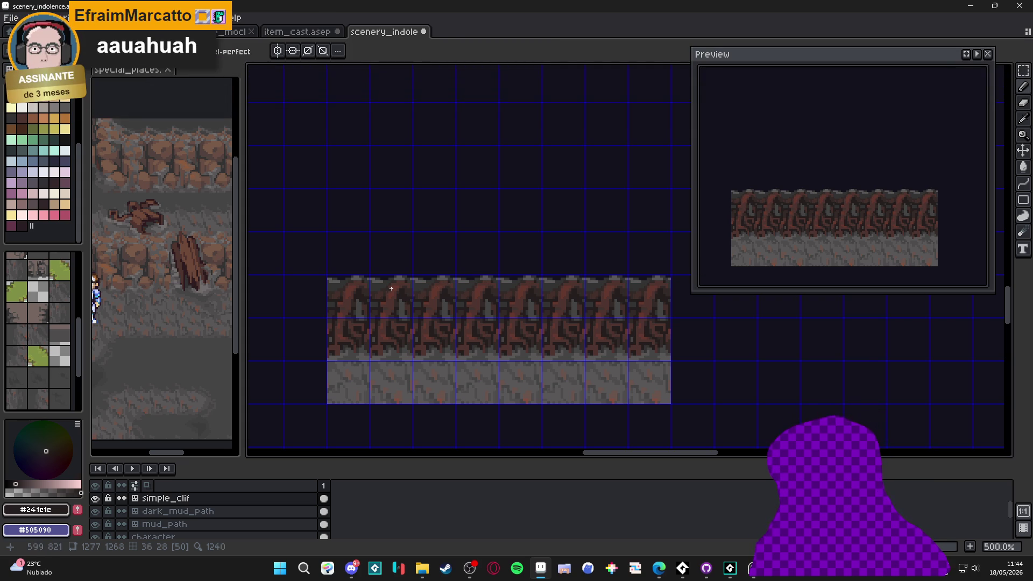
Sample the dark gray stone colour, then the near-black root shadow colour #241e1c.
scroll(461, 312, down, 2)
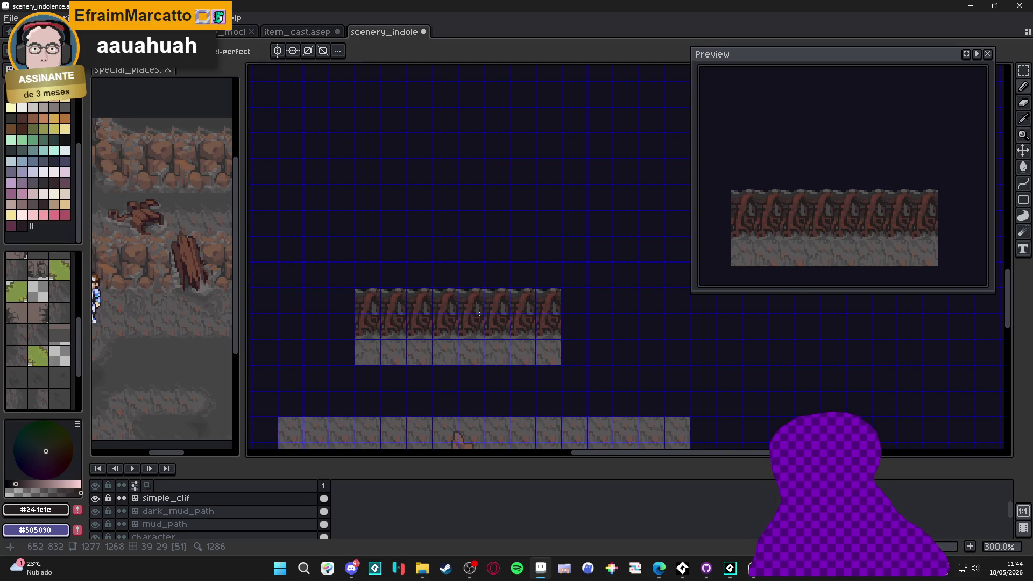
scroll(464, 307, right, 2)
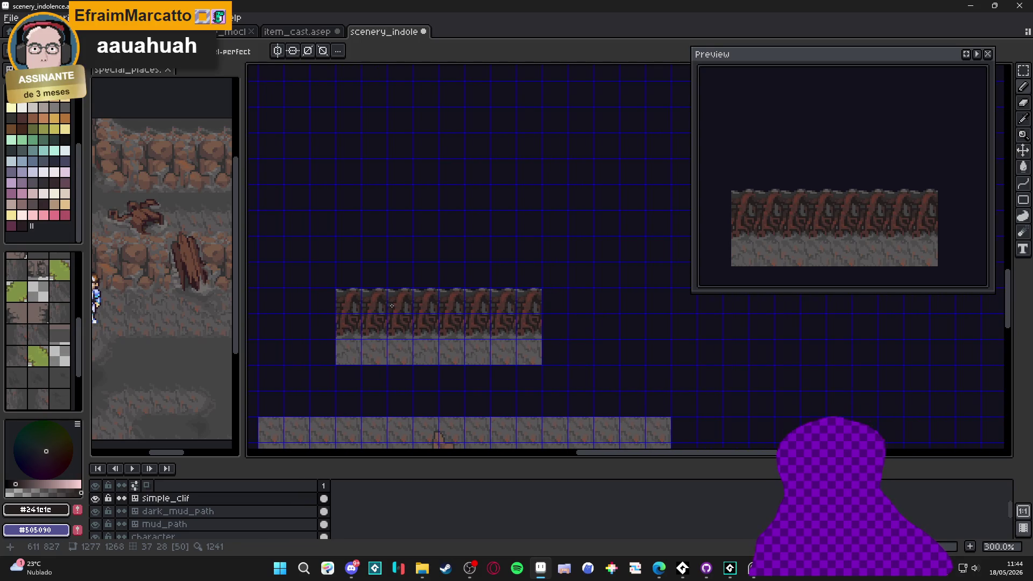
scroll(388, 313, up, 7)
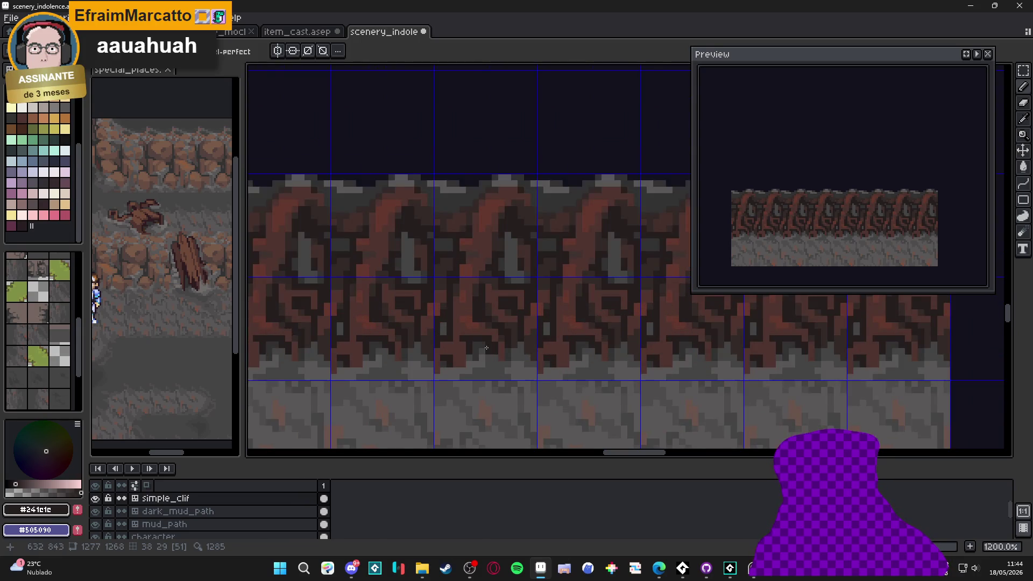
alt+click(480, 345)
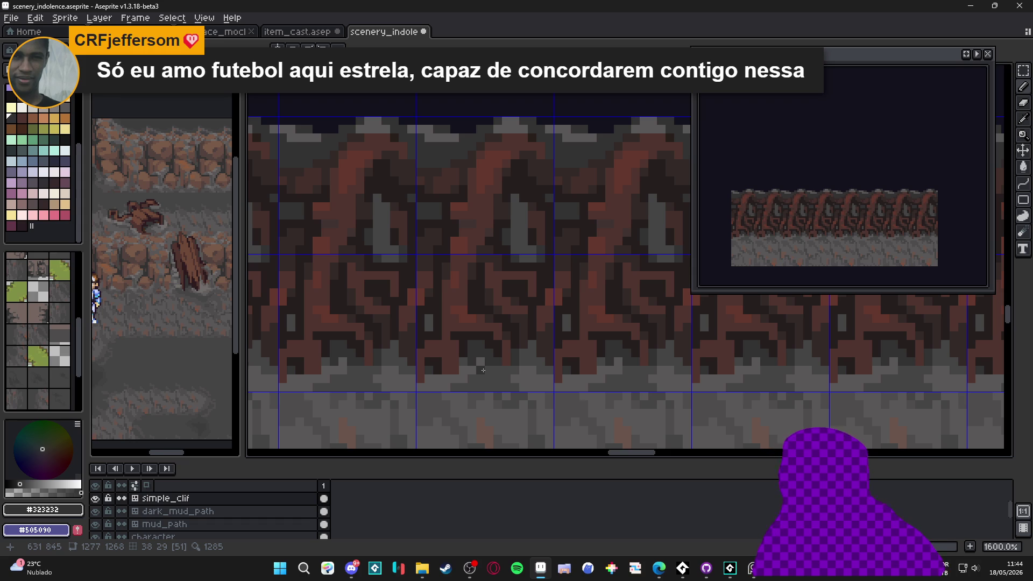
scroll(419, 304, down, 4)
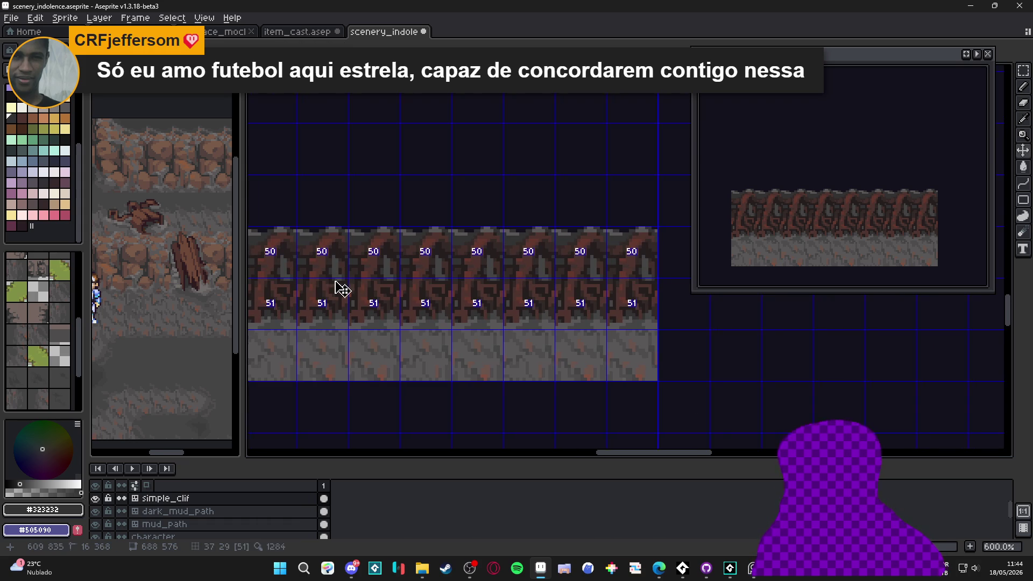
scroll(316, 261, up, 5)
alt+click(335, 248)
Paint a near-black stroke up through the roots.
mouse_move(335, 248)
mouse_down()
mouse_move(339, 217)
mouse_move(376, 207)
mouse_up()
scroll(392, 272, down, 6)
scroll(414, 296, down, 2)
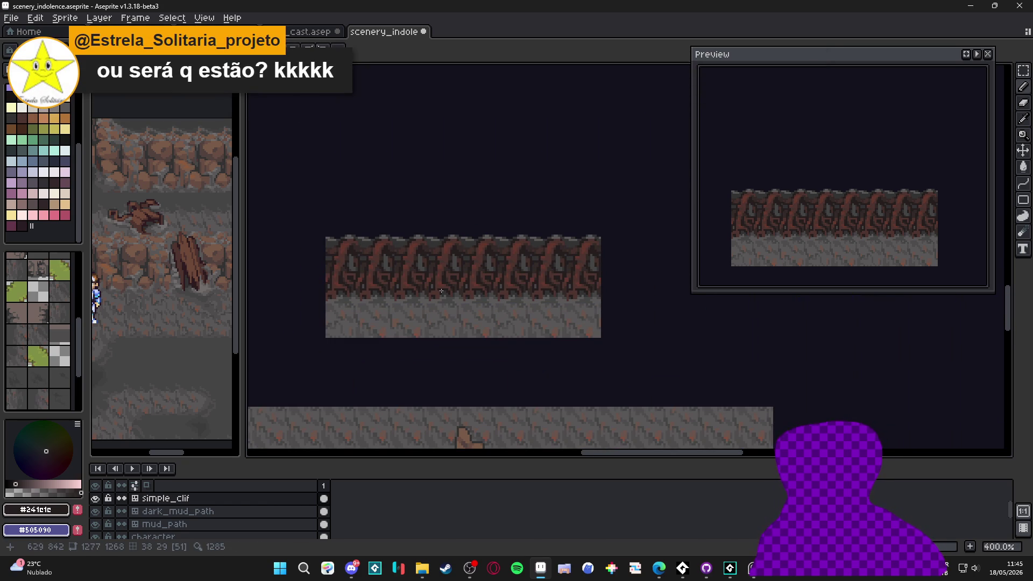
scroll(445, 251, up, 5)
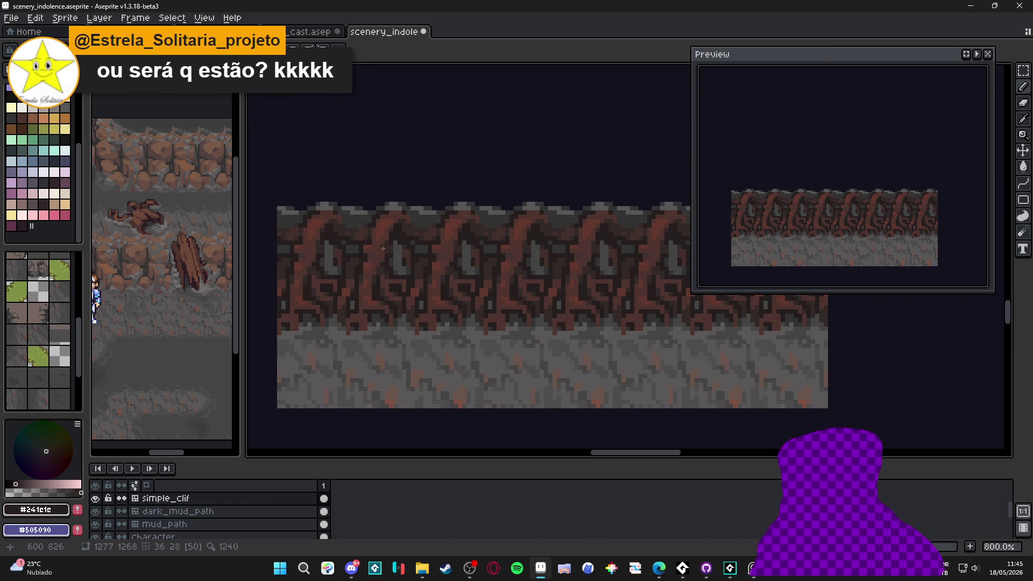
Sample root and stone shades: dark brown, reddish-brown, near-black, and gray-brown.
alt+click(375, 235)
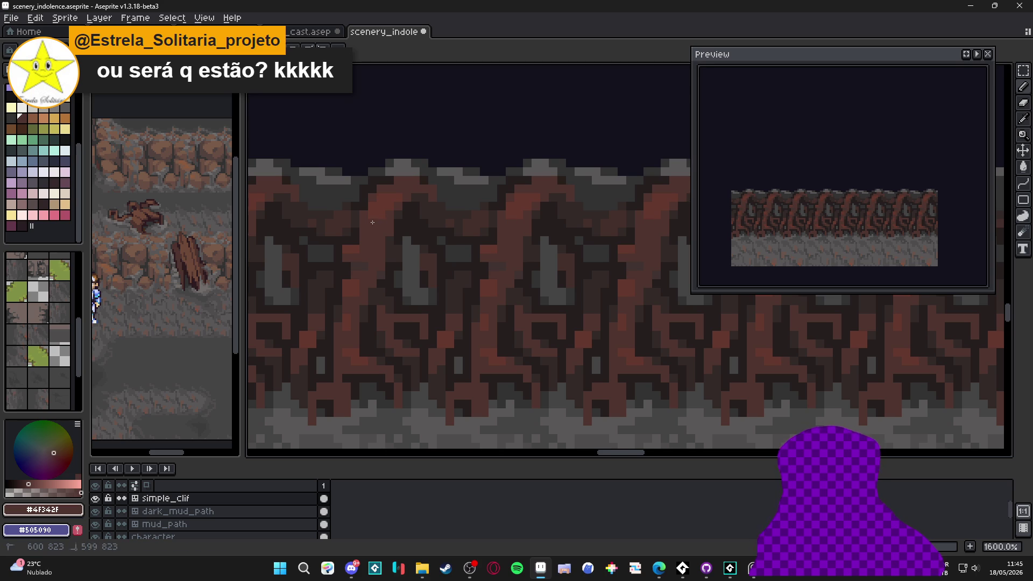
alt+click(385, 209)
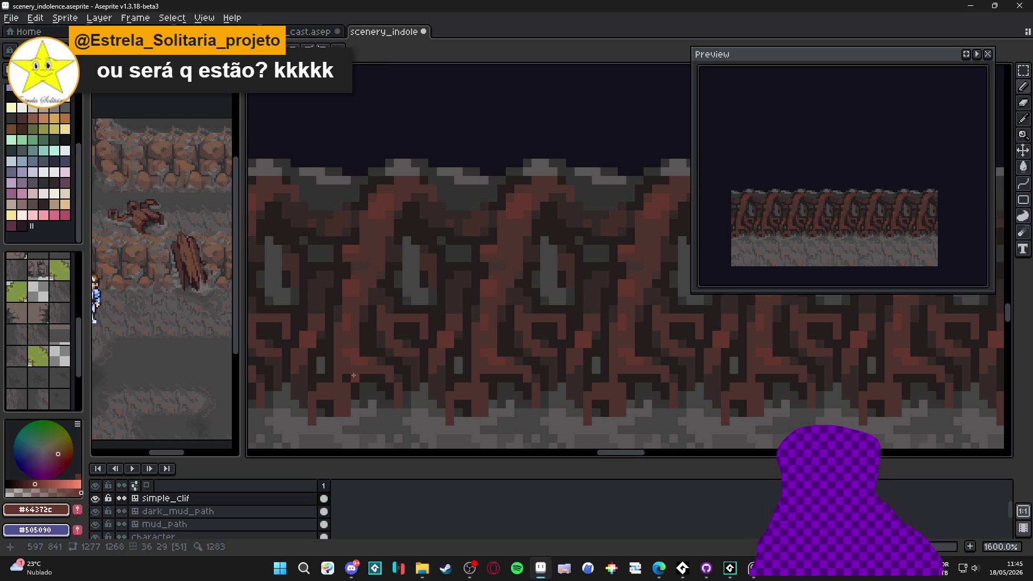
scroll(353, 372, down, 4)
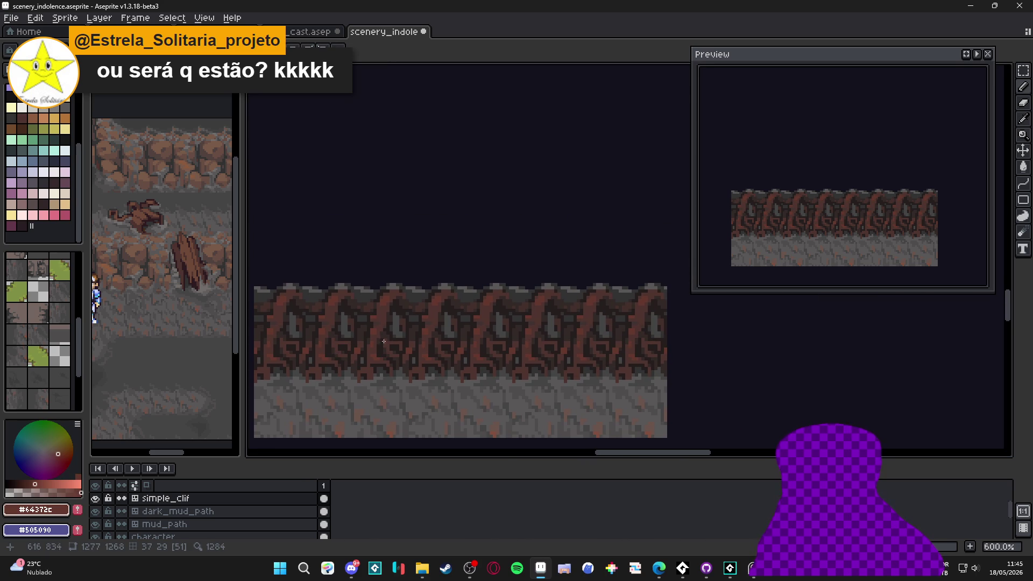
scroll(376, 352, up, 7)
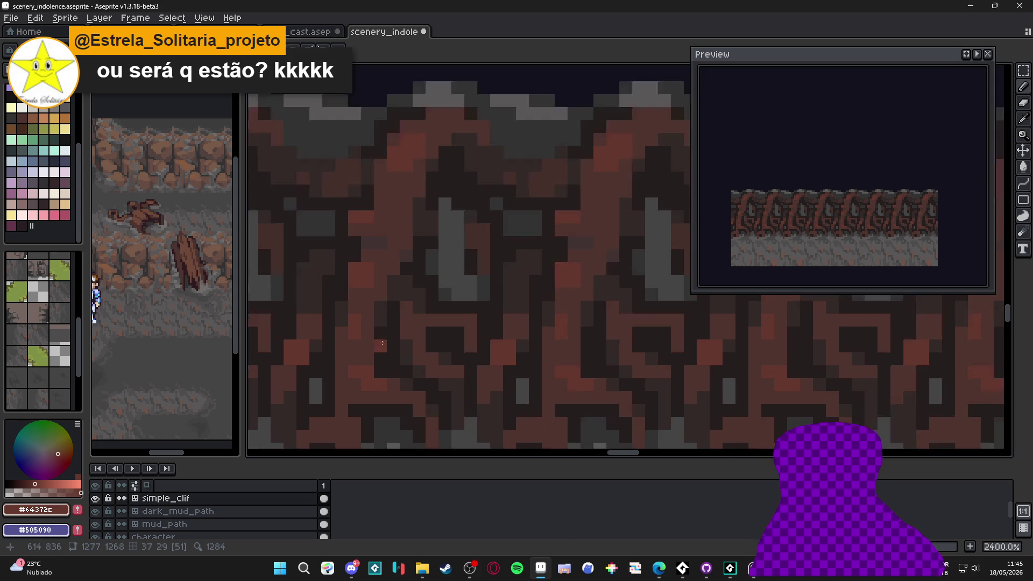
alt+click(383, 318)
scroll(383, 318, down, 6)
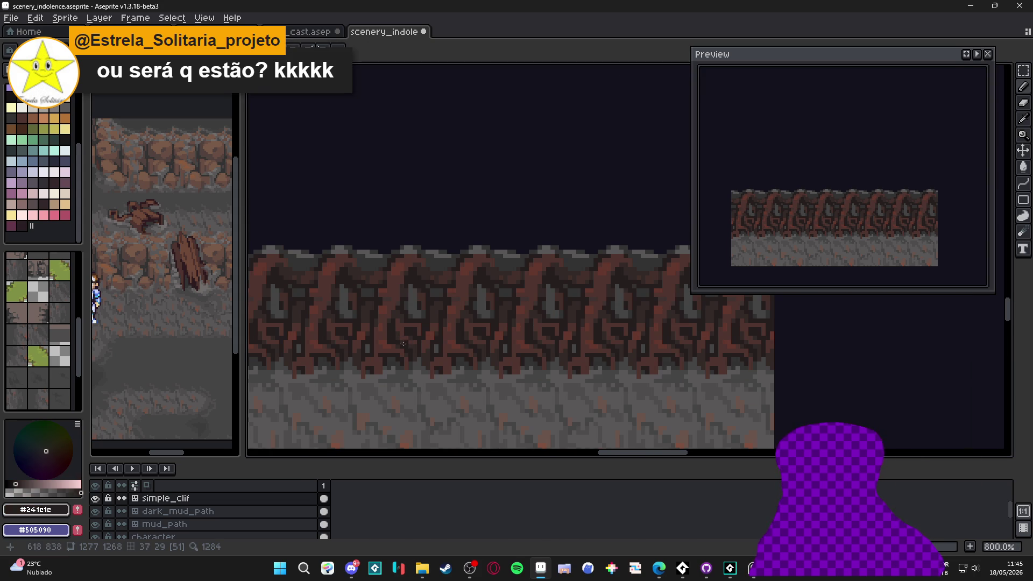
scroll(407, 343, up, 6)
alt+click(417, 350)
scroll(432, 383, down, 7)
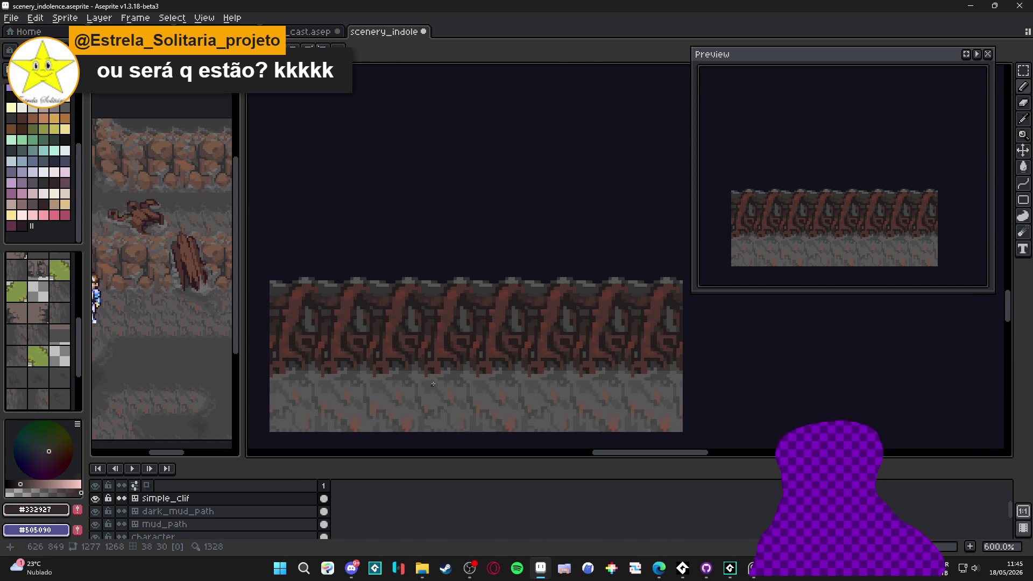
scroll(427, 384, right, 1)
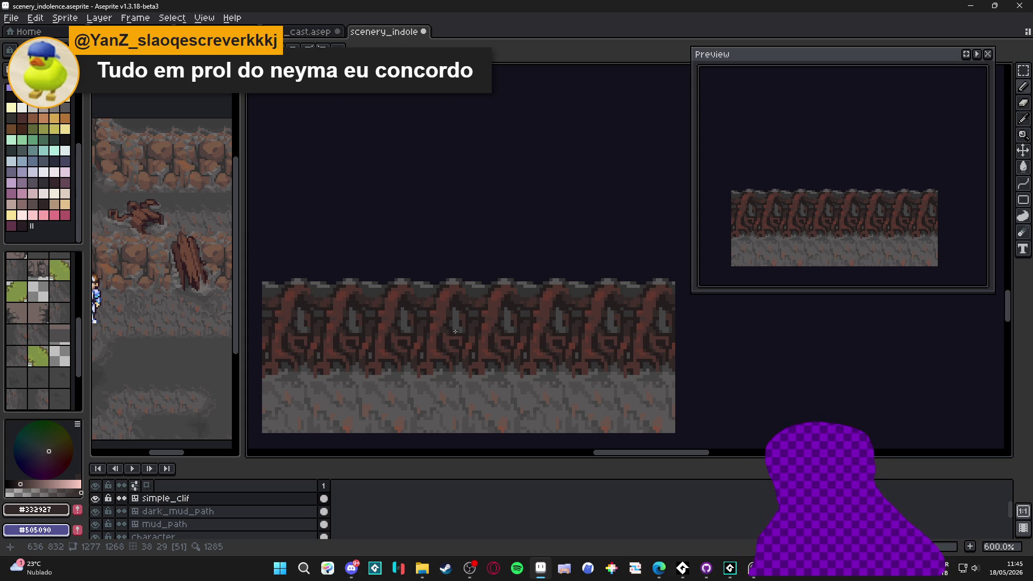
scroll(454, 323, up, 4)
Pick up the near-black shadow colour and paint a few dark pixels and short runs into the roots.
alt+click(457, 316)
click(458, 306)
drag(474, 317, 481, 320)
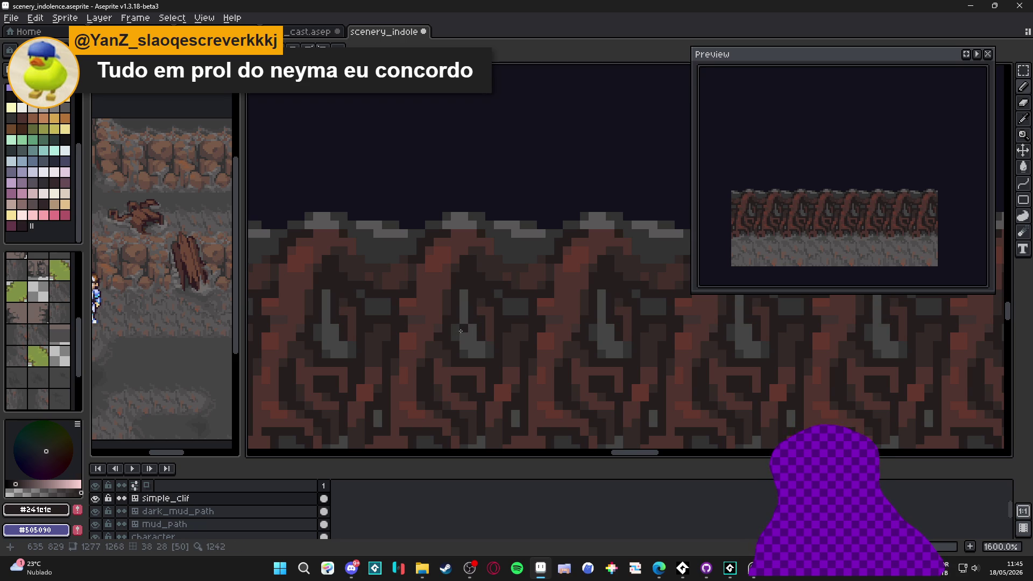
mouse_move(460, 330)
mouse_down()
mouse_move(461, 354)
mouse_move(454, 331)
mouse_up()
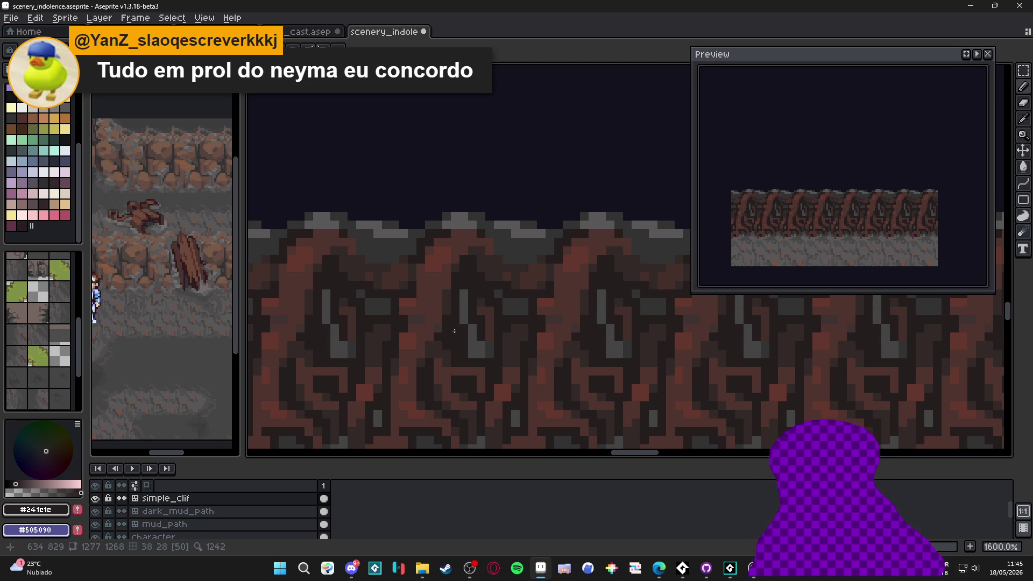
scroll(461, 376, down, 3)
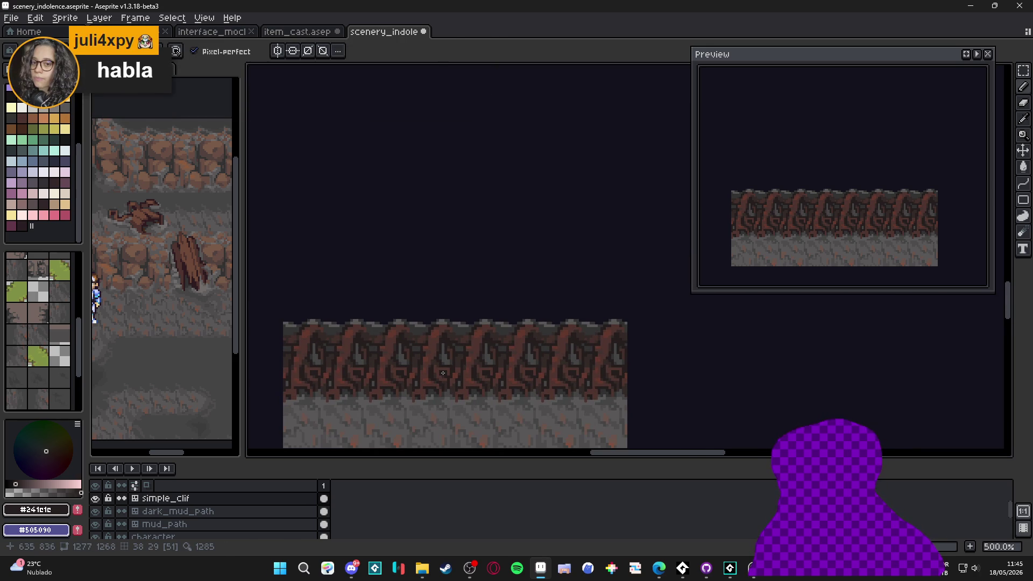
drag(443, 373, 443, 352)
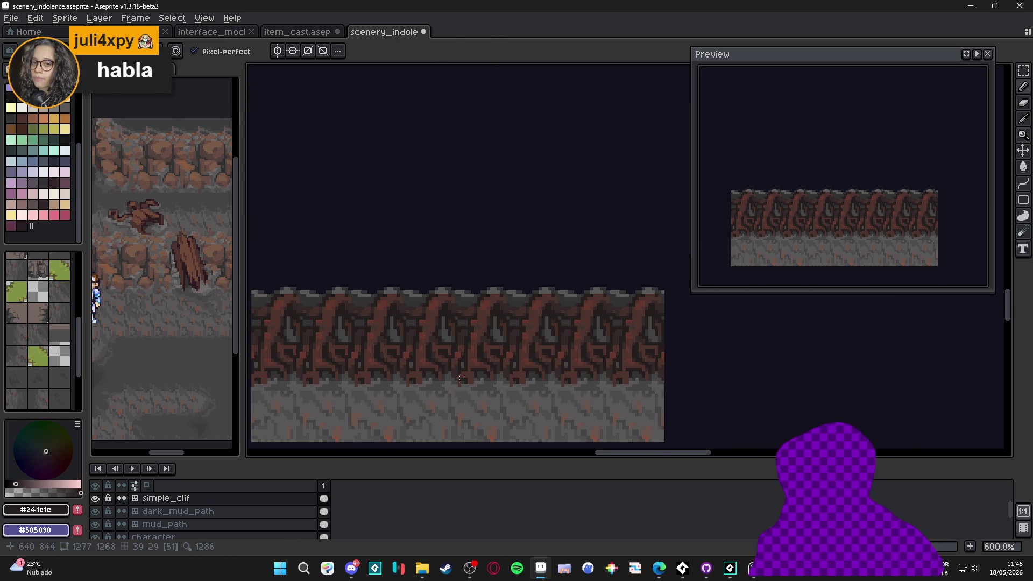
scroll(430, 342, down, 2)
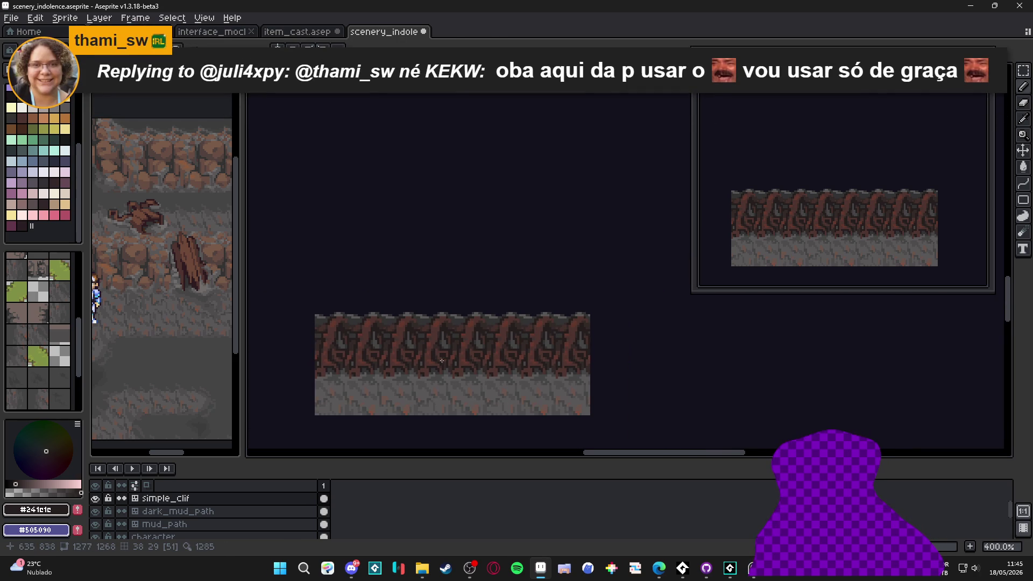
drag(429, 342, 425, 327)
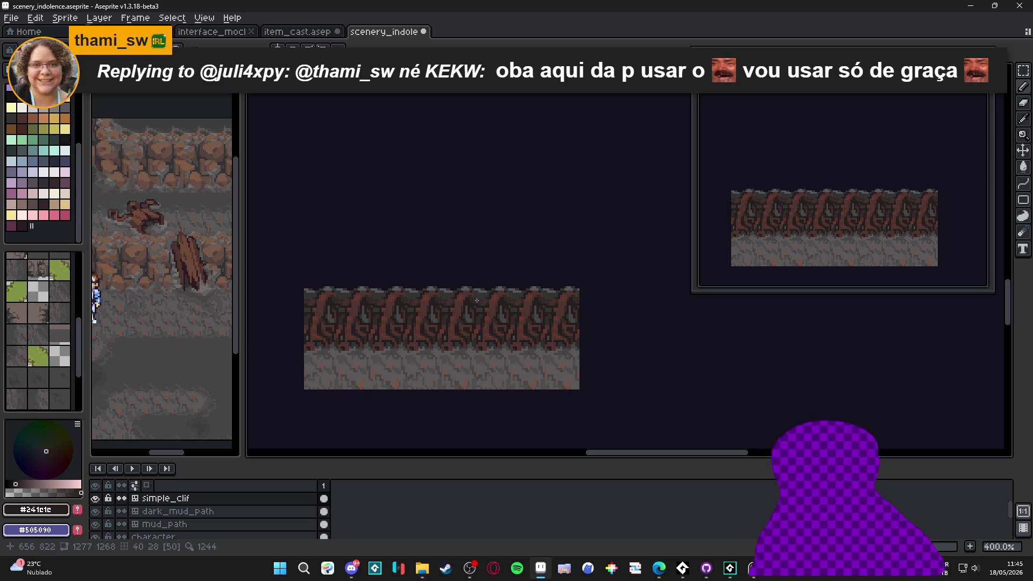
scroll(454, 293, up, 2)
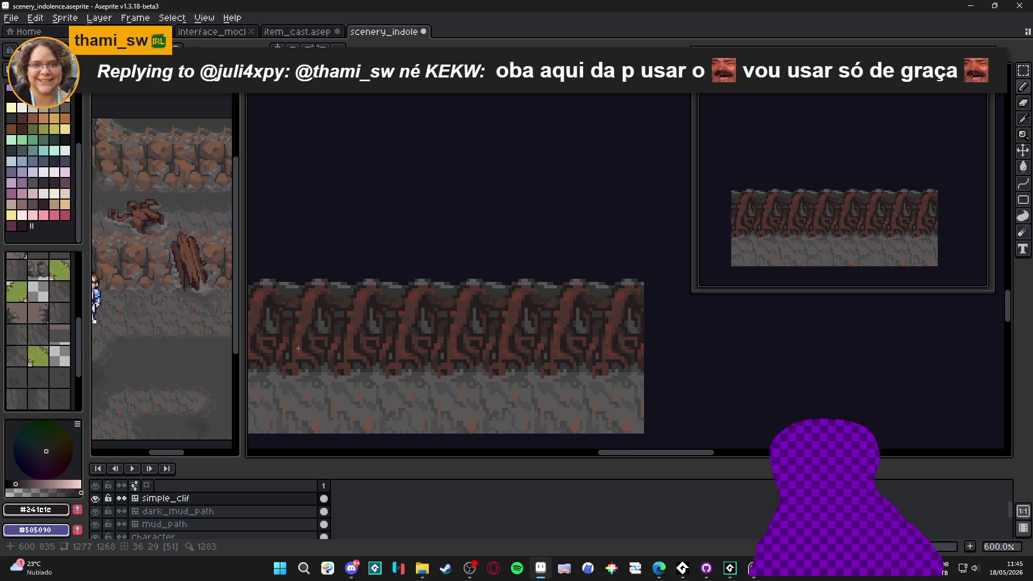
scroll(395, 353, down, 2)
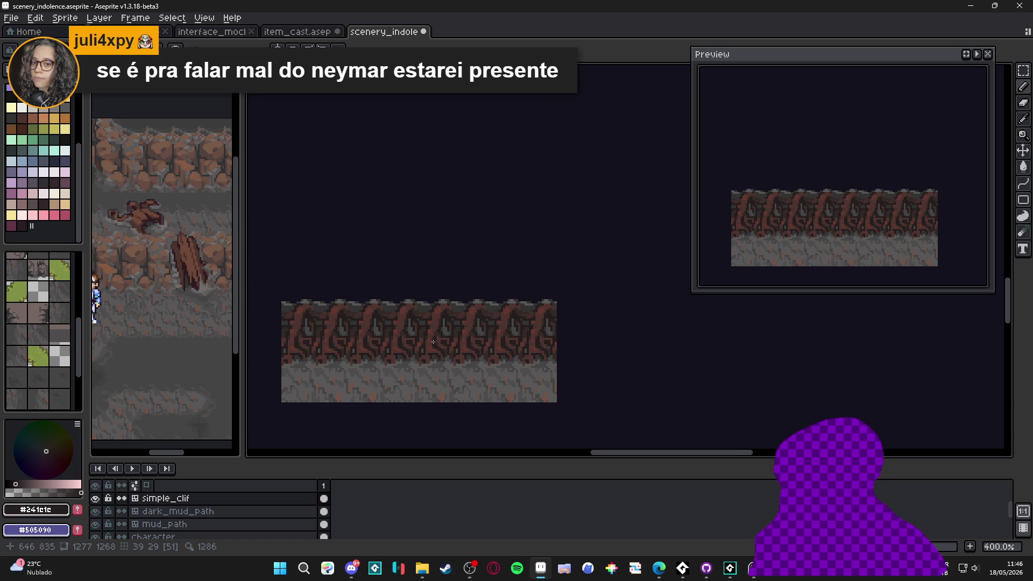
scroll(433, 342, up, 2)
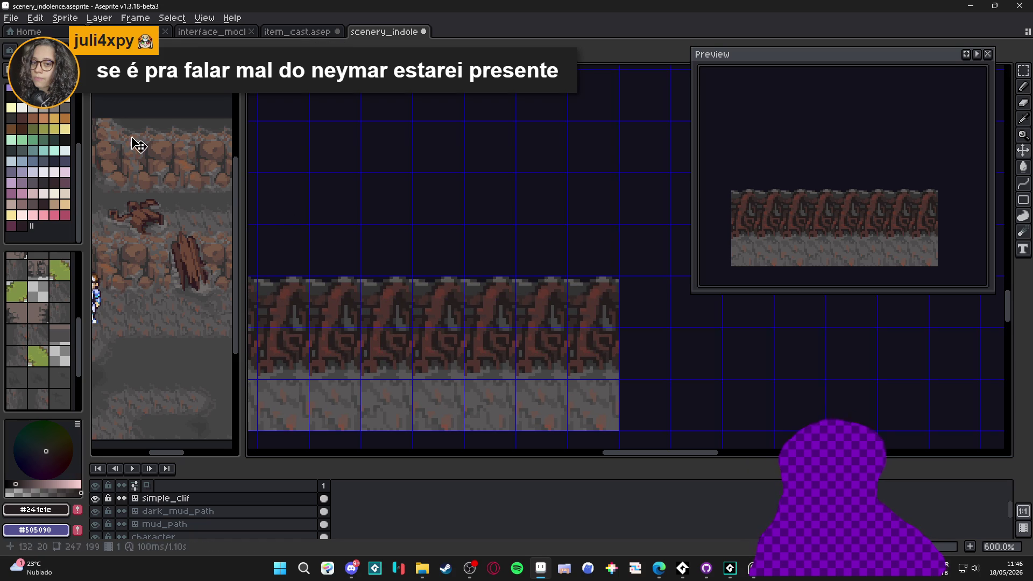
Shift one tile's roots upward in the strip and commit the moved pixels.
scroll(434, 356, up, 1)
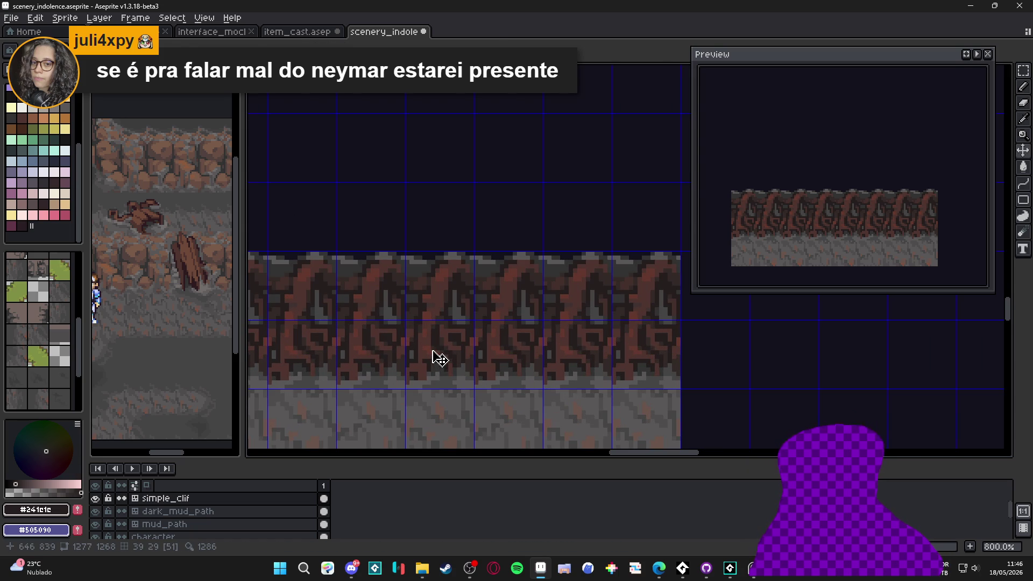
drag(437, 360, 437, 346)
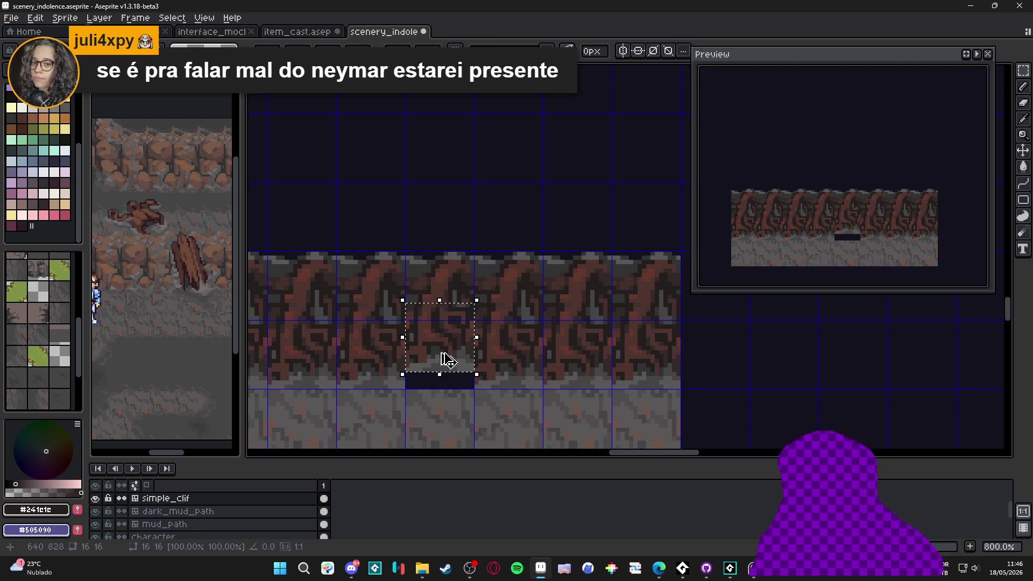
key(b)
Pick dark gray #454444 from the canvas and paint it into the new gap.
scroll(445, 357, up, 3)
alt+click(454, 357)
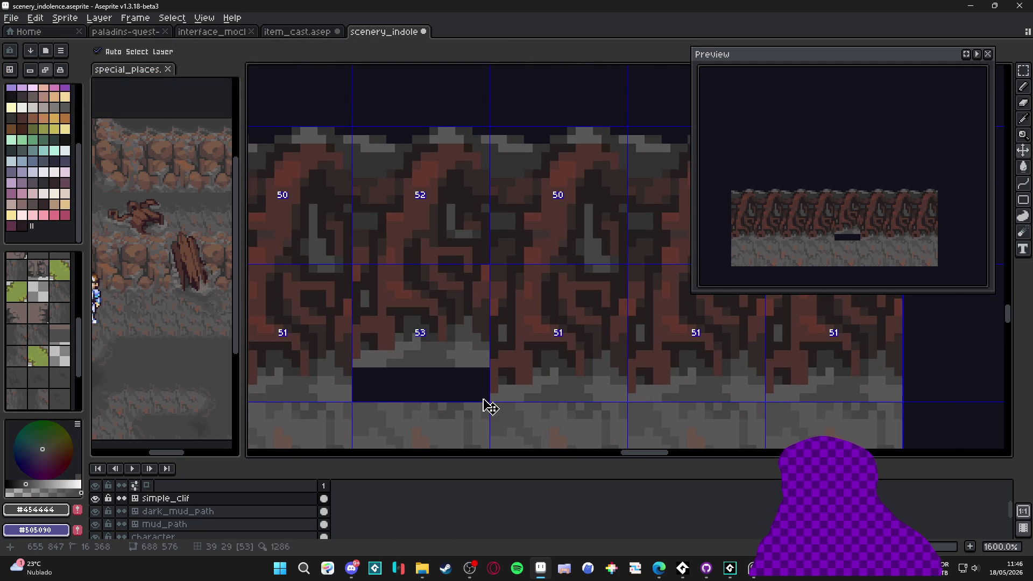
drag(477, 390, 481, 399)
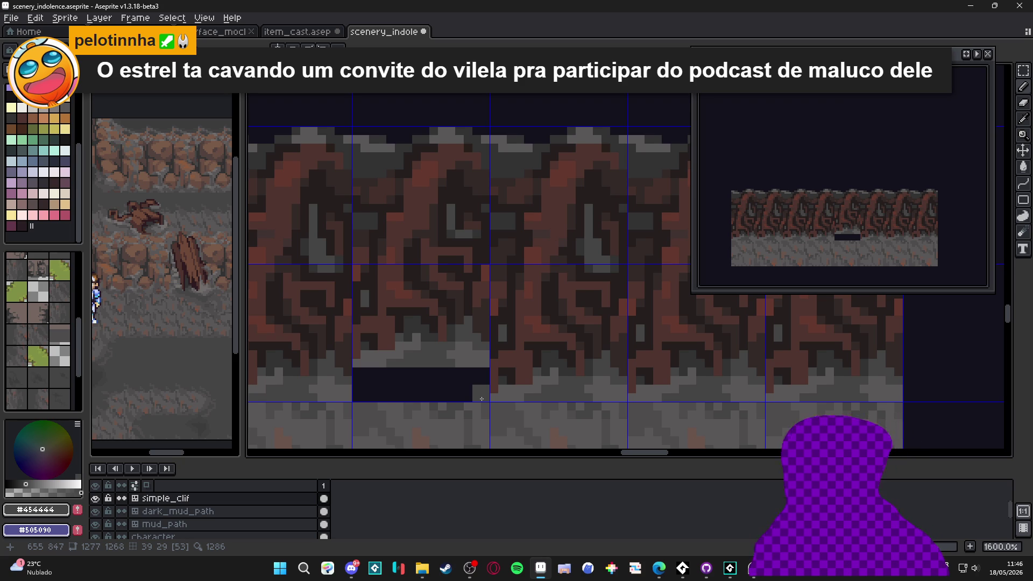
Cover the dark gap with gray lines, adding lighter gray #595757 over the remaining strip.
mouse_move(455, 376)
mouse_down()
mouse_move(378, 380)
mouse_move(369, 394)
mouse_move(483, 400)
mouse_move(468, 372)
mouse_up()
alt+click(378, 357)
click(367, 380)
click(486, 371)
mouse_move(400, 399)
mouse_down()
mouse_move(410, 401)
mouse_move(361, 397)
mouse_move(417, 380)
mouse_up()
alt+click(376, 415)
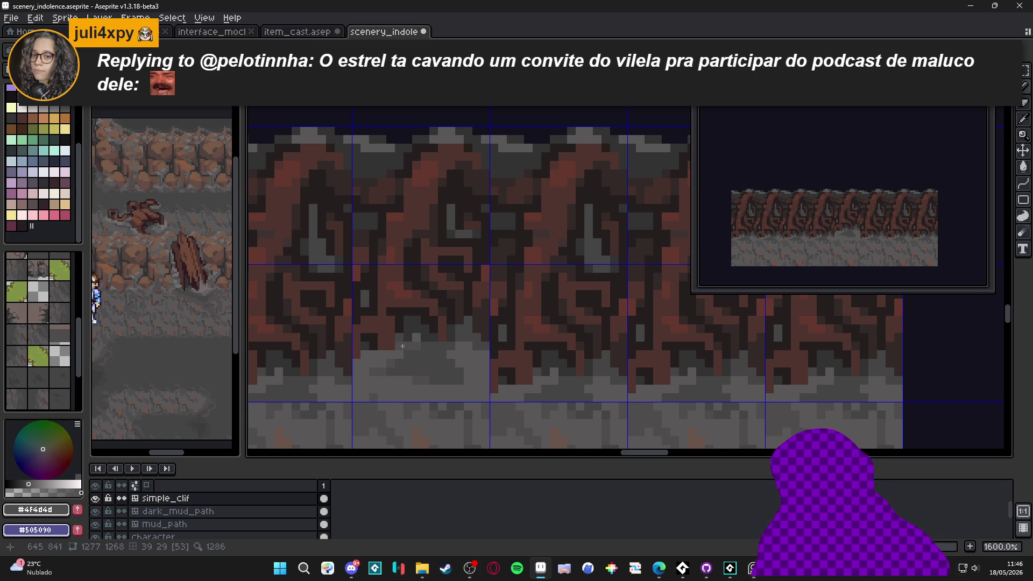
Sample the grays #454444 and #4f4d4d from the canvas.
alt+click(459, 369)
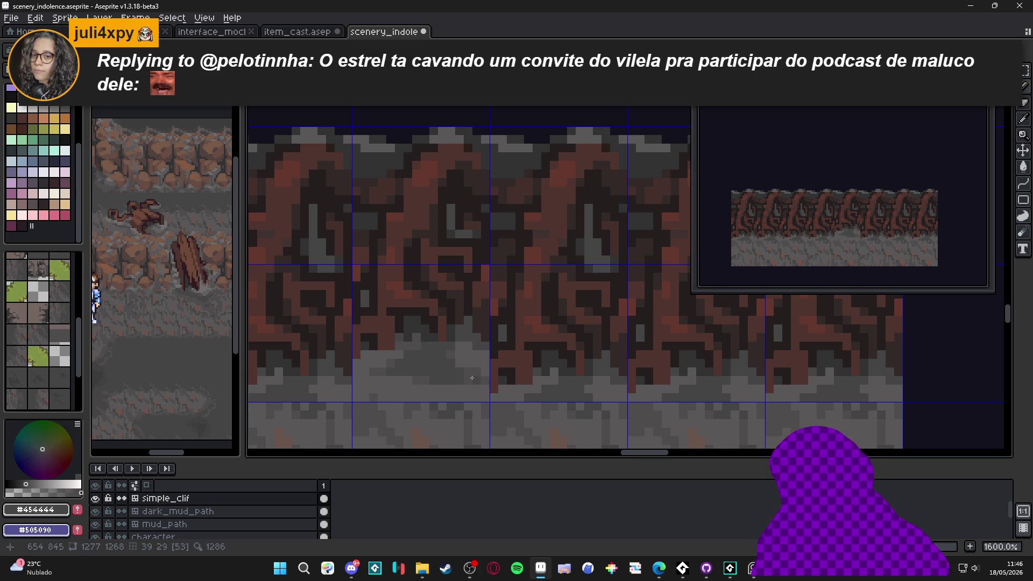
scroll(470, 390, down, 3)
scroll(471, 400, up, 4)
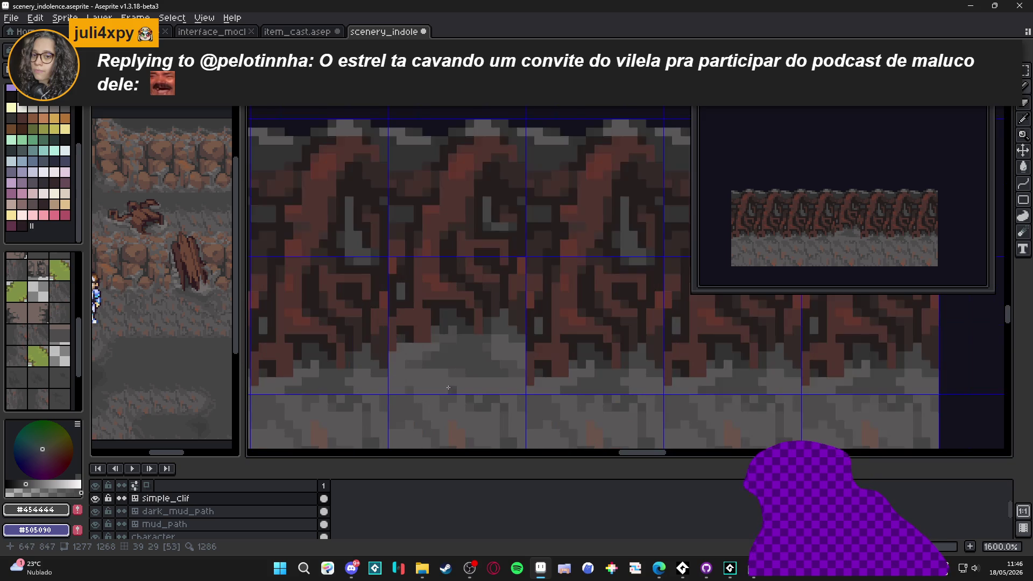
alt+click(445, 390)
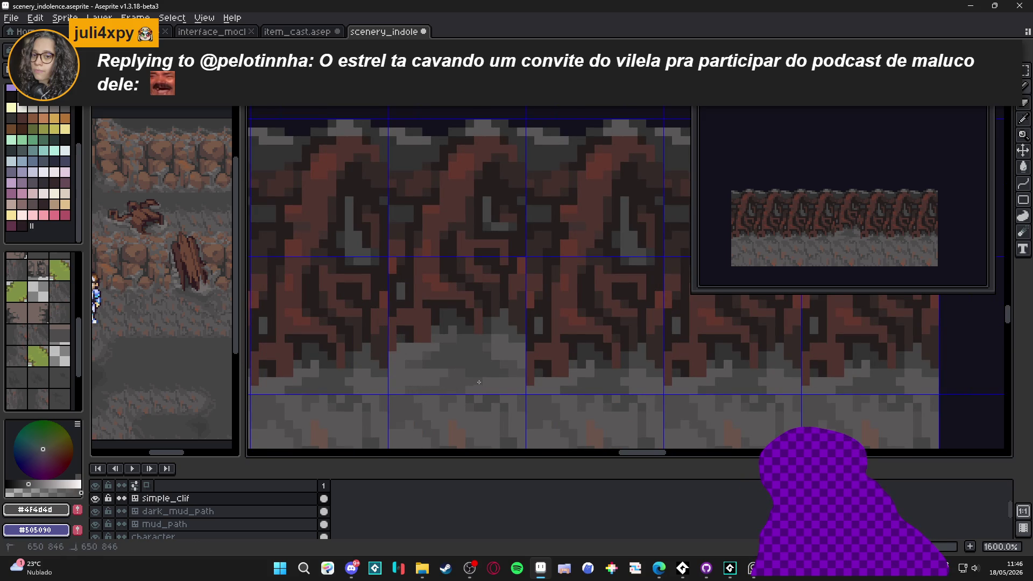
scroll(455, 402, down, 3)
Hide the tile grid and save scenery_indolence.aseprite.
key(ctrl+apostrophe)
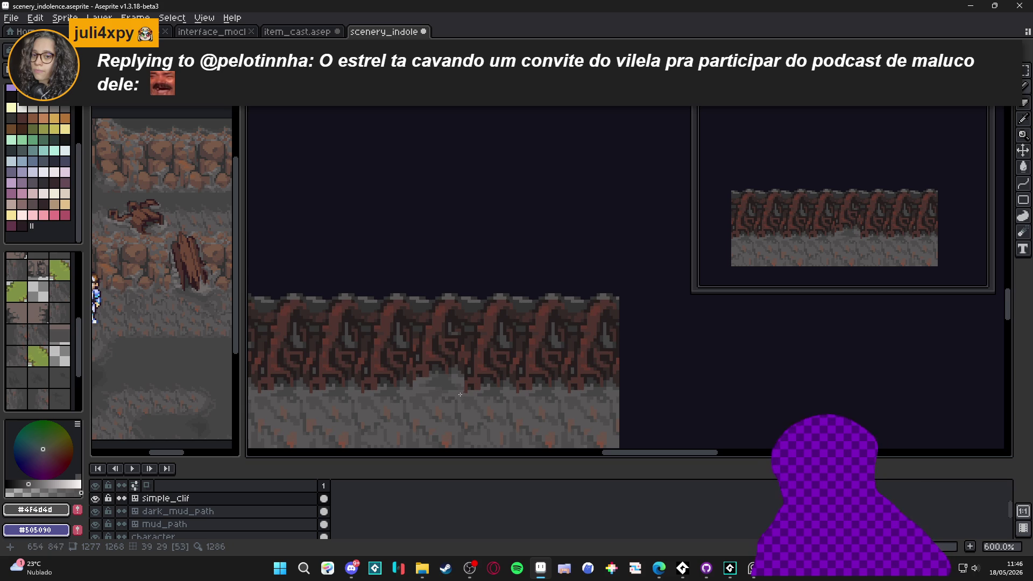
scroll(461, 394, up, 4)
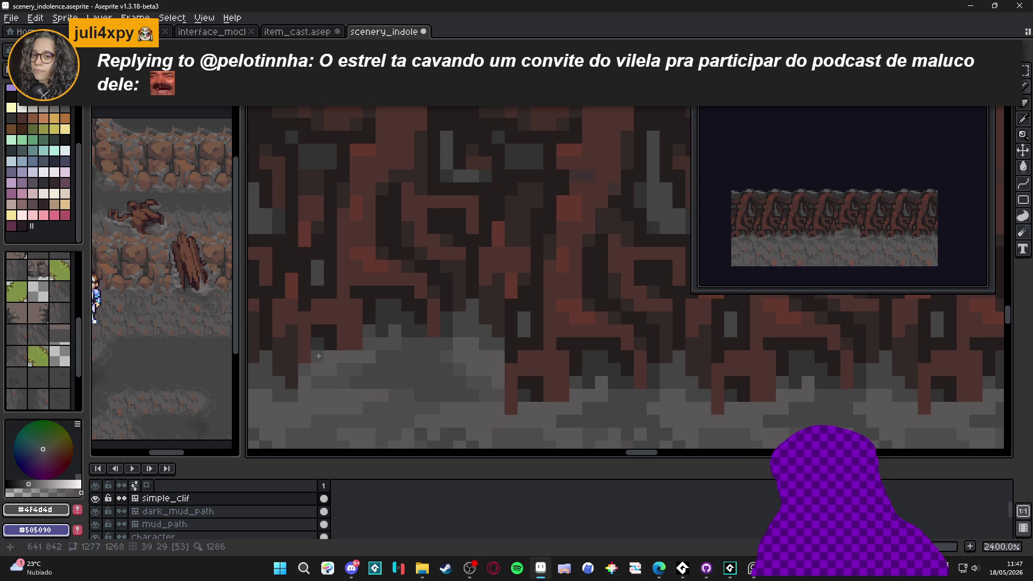
scroll(323, 371, down, 5)
scroll(367, 411, down, 4)
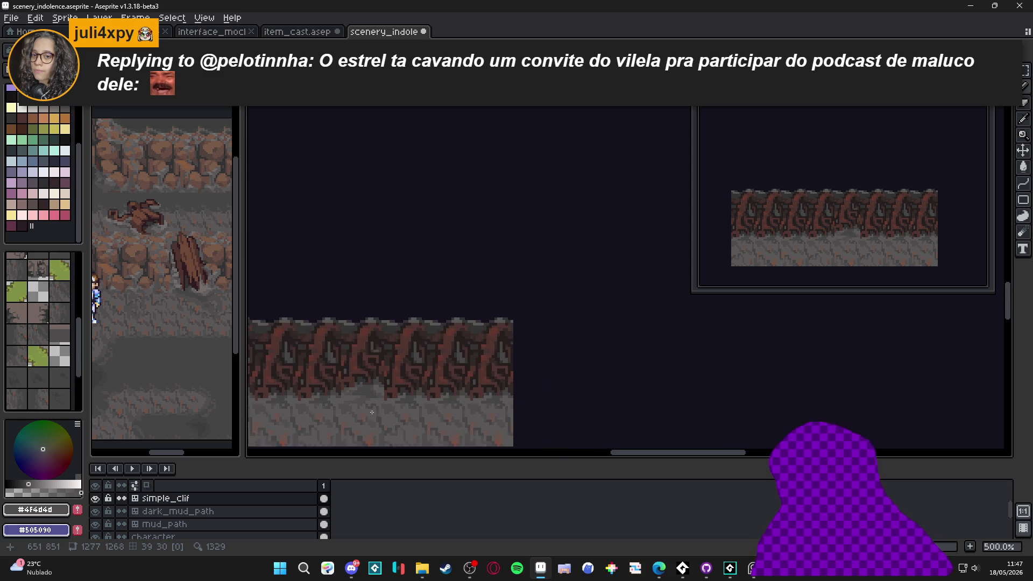
key(ctrl+s)
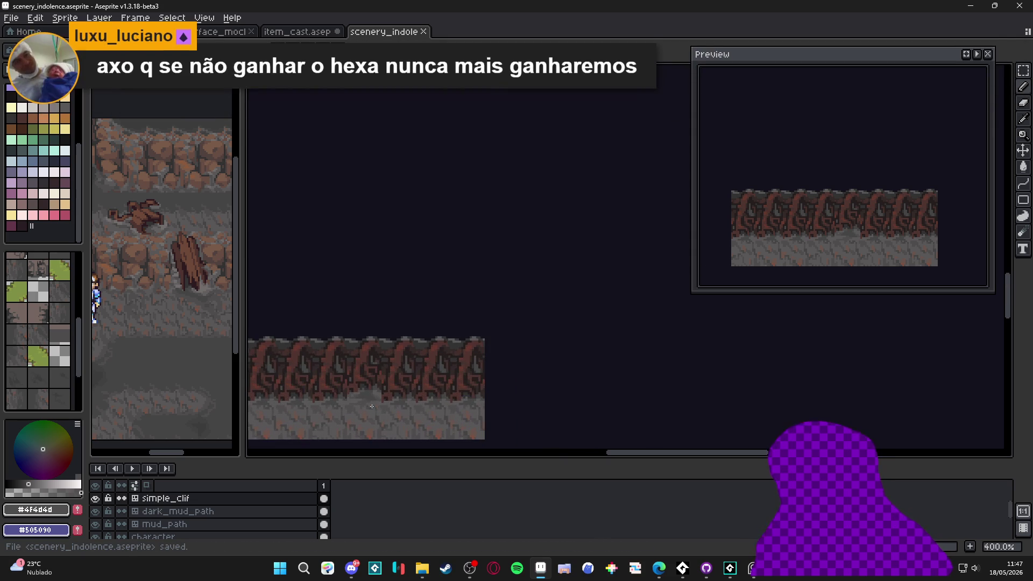
Pick dark gray #323232 from the rocks and paint a dark column up the opening.
scroll(411, 372, up, 1)
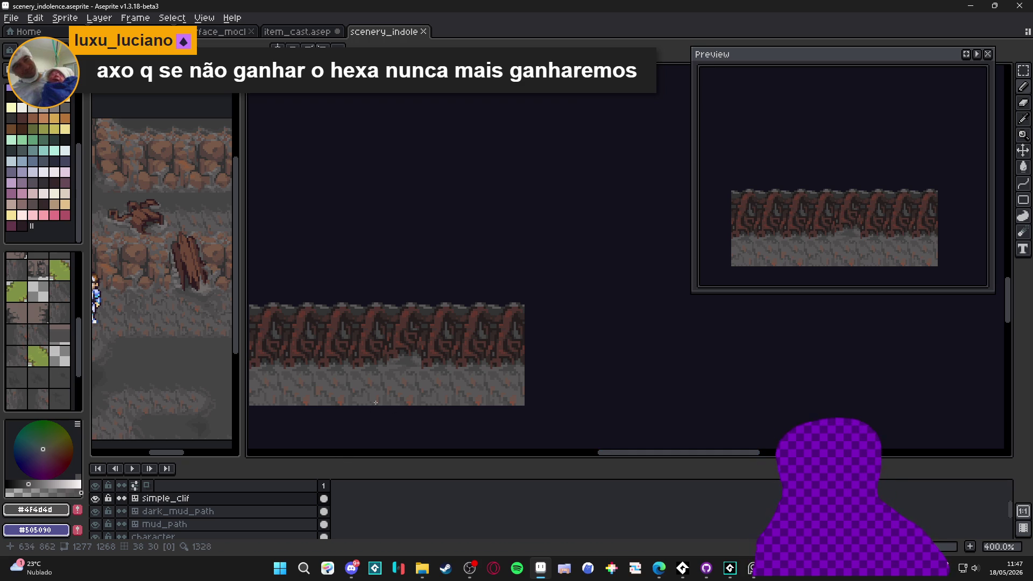
key(ctrl)
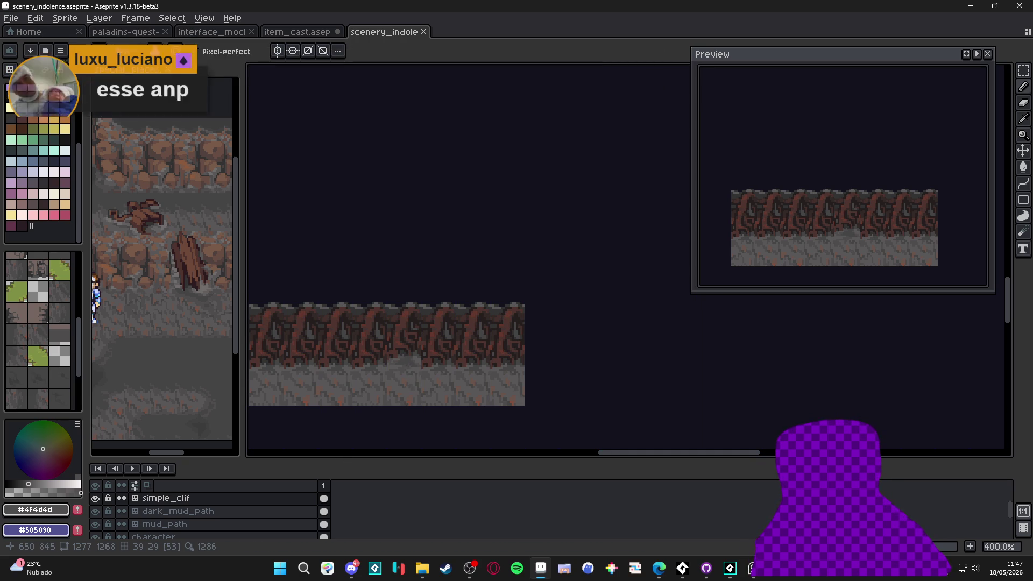
scroll(409, 365, up, 5)
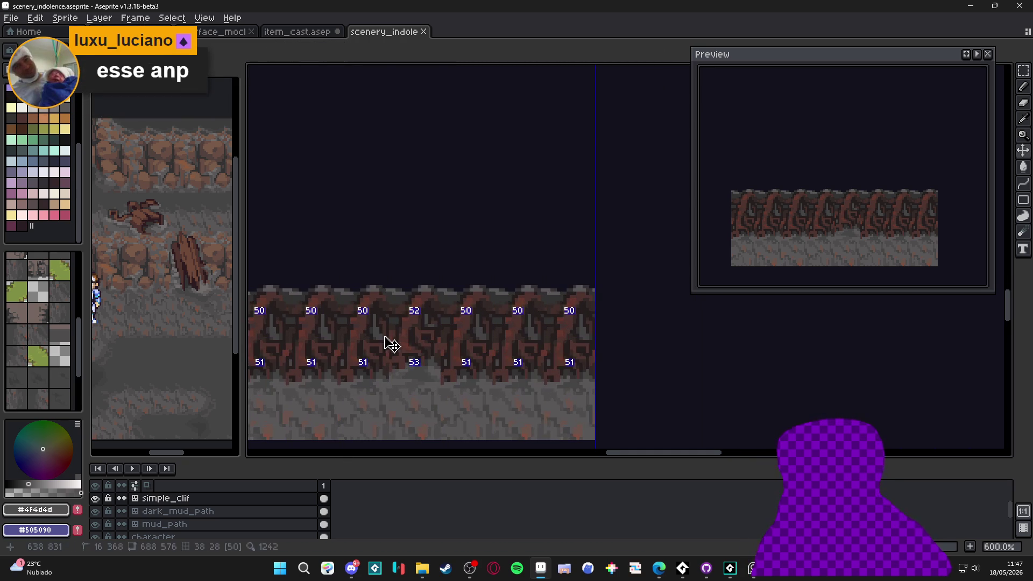
key(alt)
click(427, 369)
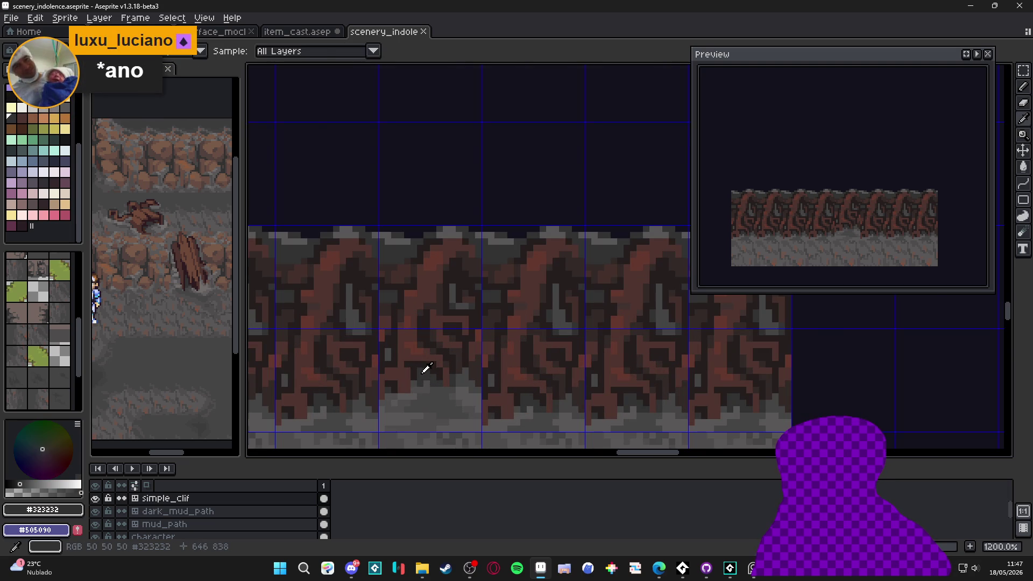
click(395, 395)
shift+click(388, 275)
mouse_move(411, 260)
mouse_down()
mouse_move(438, 249)
mouse_move(473, 312)
mouse_move(474, 381)
mouse_up()
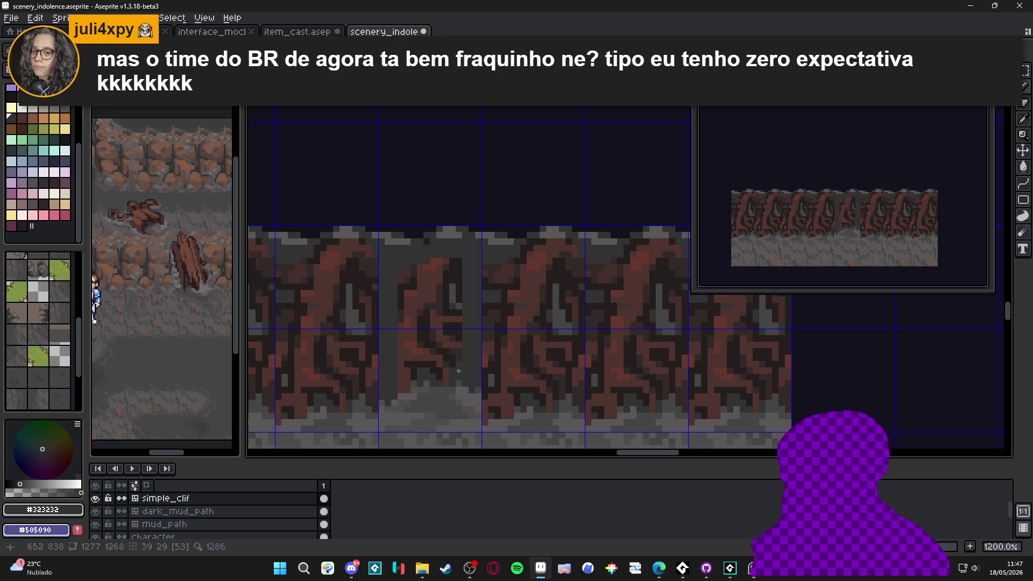
Paint over the central rock's dark column and narrow its right edge.
scroll(458, 370, up, 1)
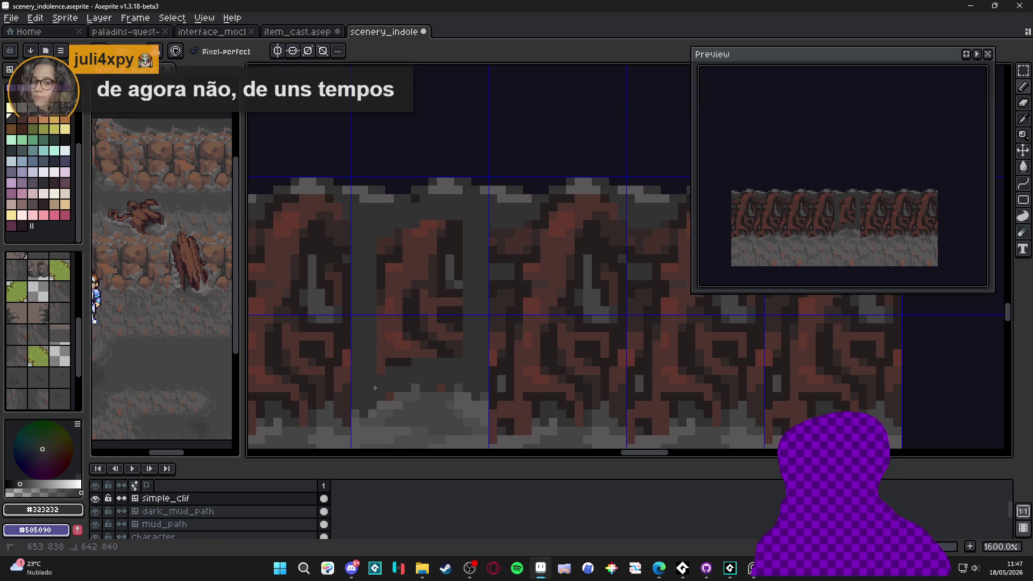
drag(385, 390, 395, 393)
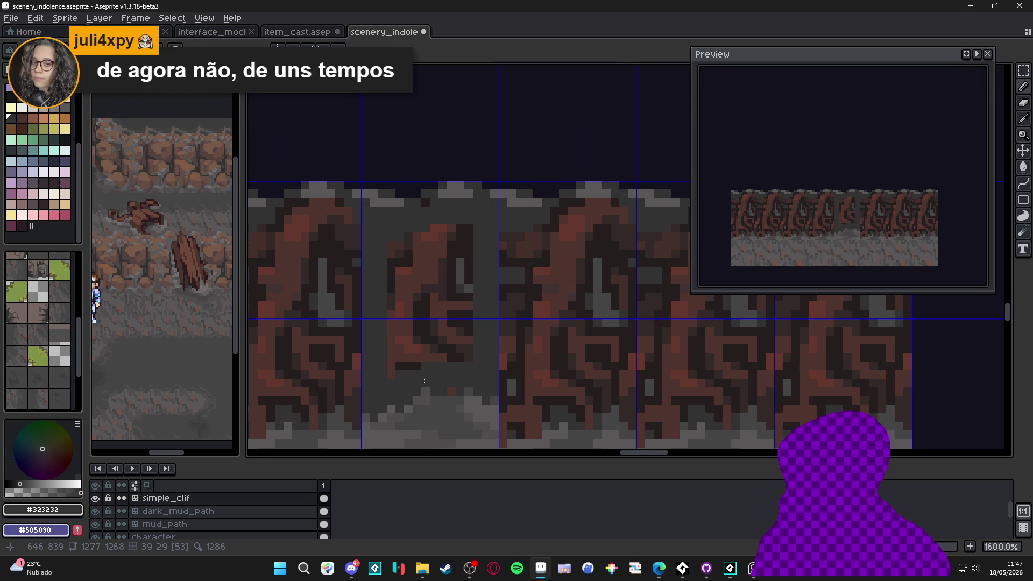
mouse_move(440, 350)
mouse_down()
mouse_move(463, 347)
mouse_move(464, 226)
mouse_move(450, 349)
mouse_move(433, 339)
mouse_up()
mouse_move(451, 250)
mouse_down()
mouse_move(430, 232)
mouse_move(425, 317)
mouse_up()
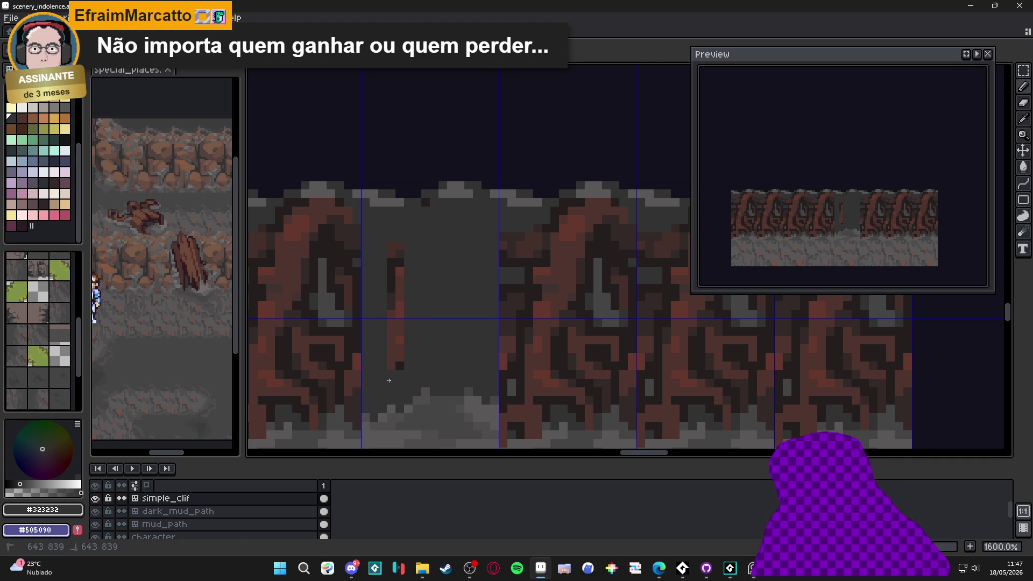
Edge the mound's top with light-gray pixels and add one dark #323232 pixel.
alt+click(427, 405)
mouse_move(422, 397)
mouse_down()
mouse_move(388, 399)
mouse_move(441, 384)
mouse_move(380, 400)
mouse_up()
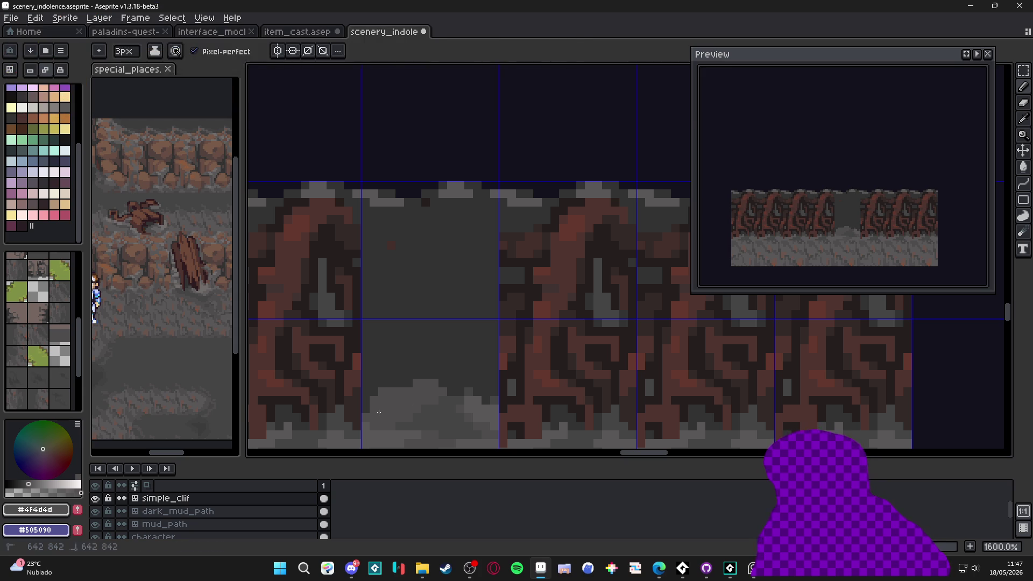
drag(440, 383, 458, 395)
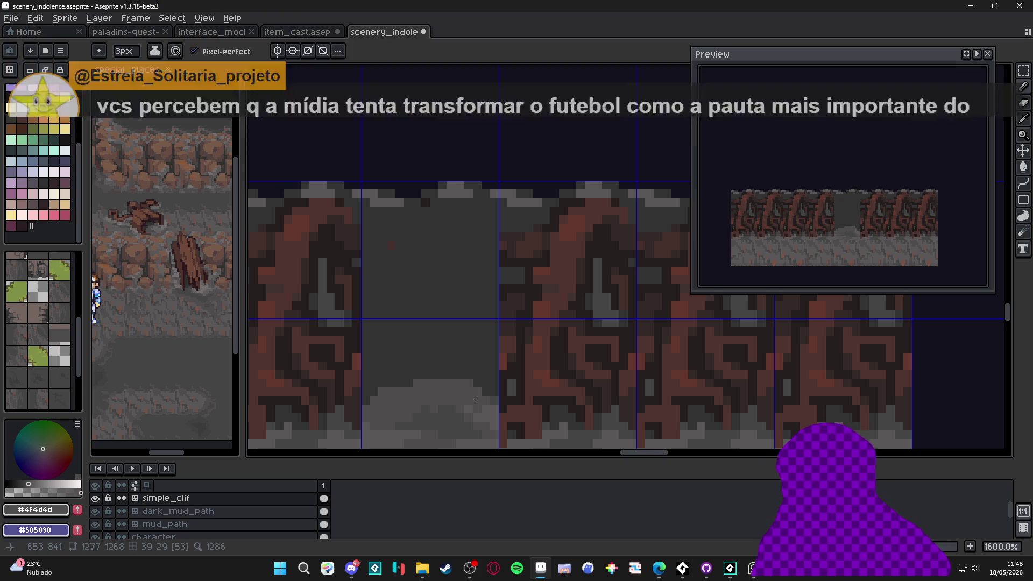
click(469, 409)
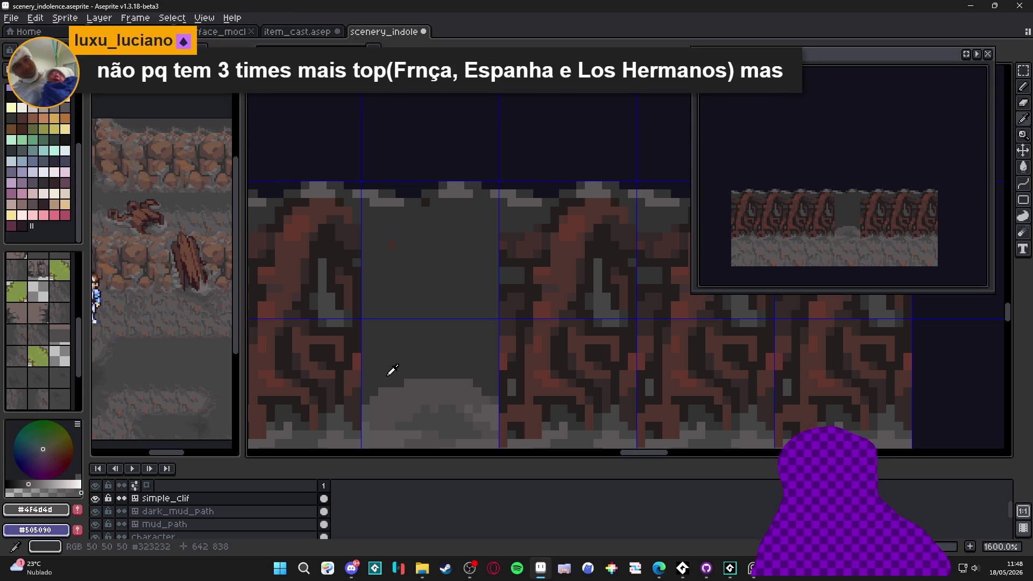
alt+click(386, 376)
click(408, 400)
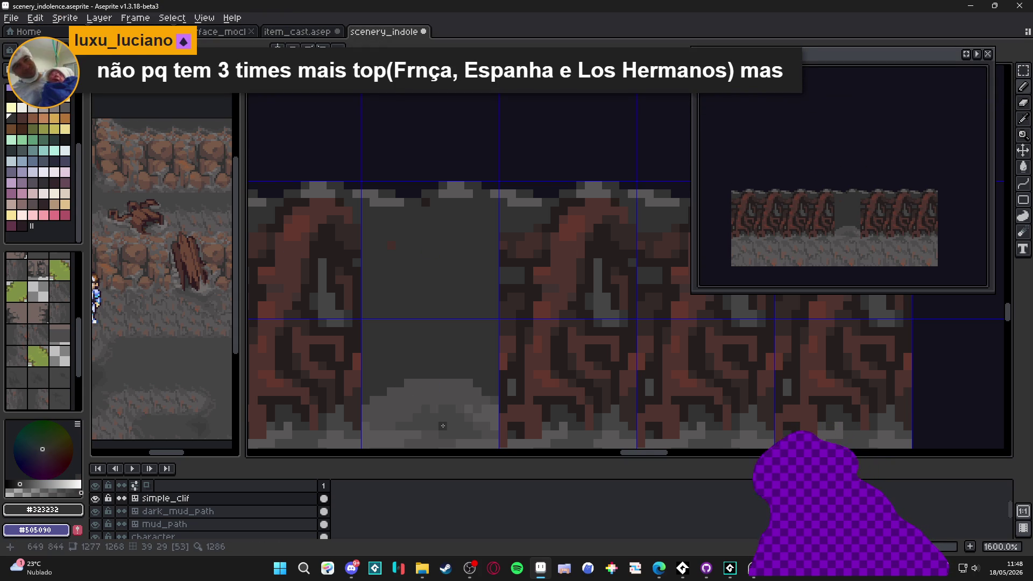
Sample the grays #454444, #4f4d4d, #595757 and #323232 from the canvas.
drag(441, 421, 409, 346)
alt+click(388, 327)
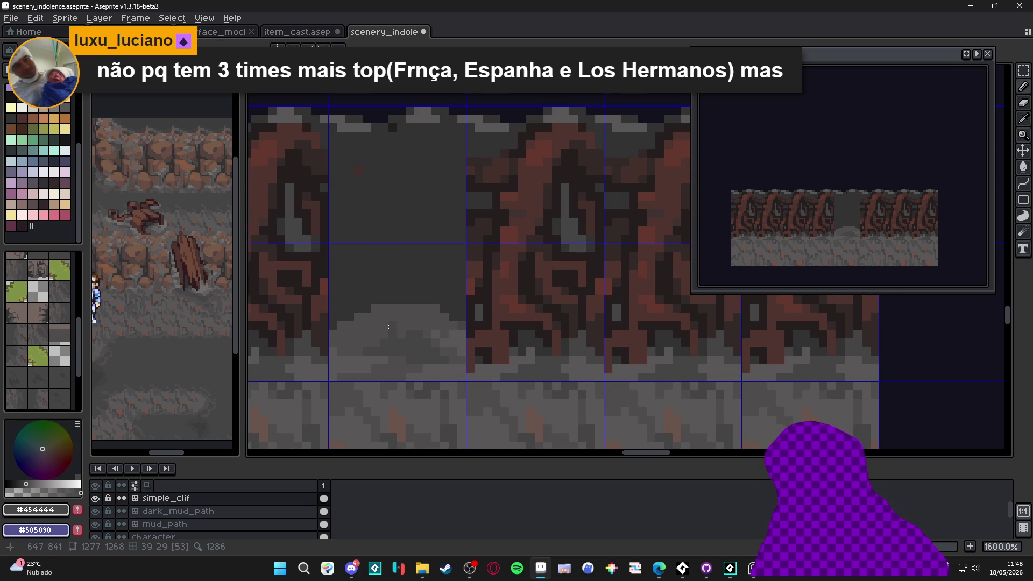
alt+click(383, 341)
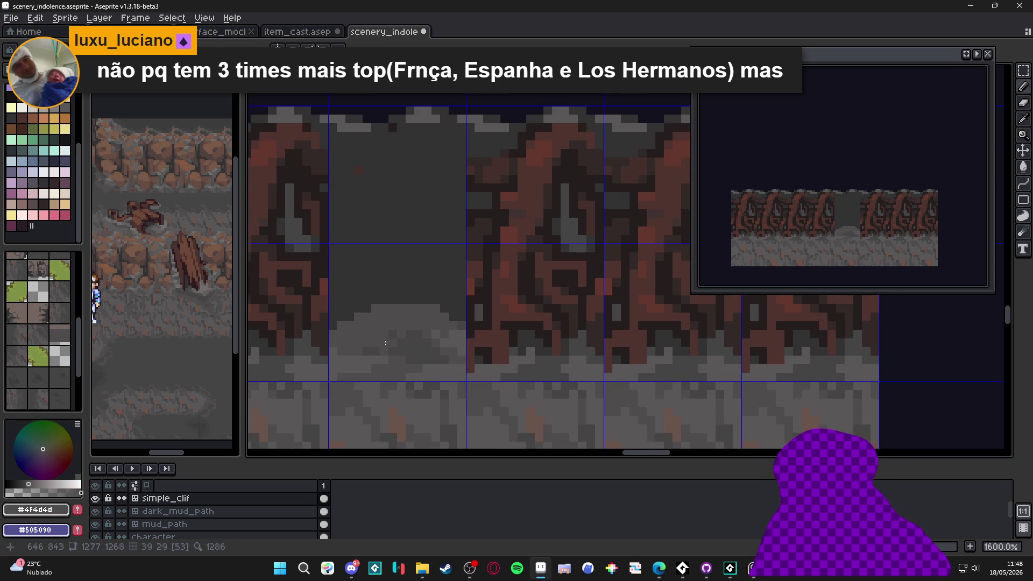
alt+click(362, 353)
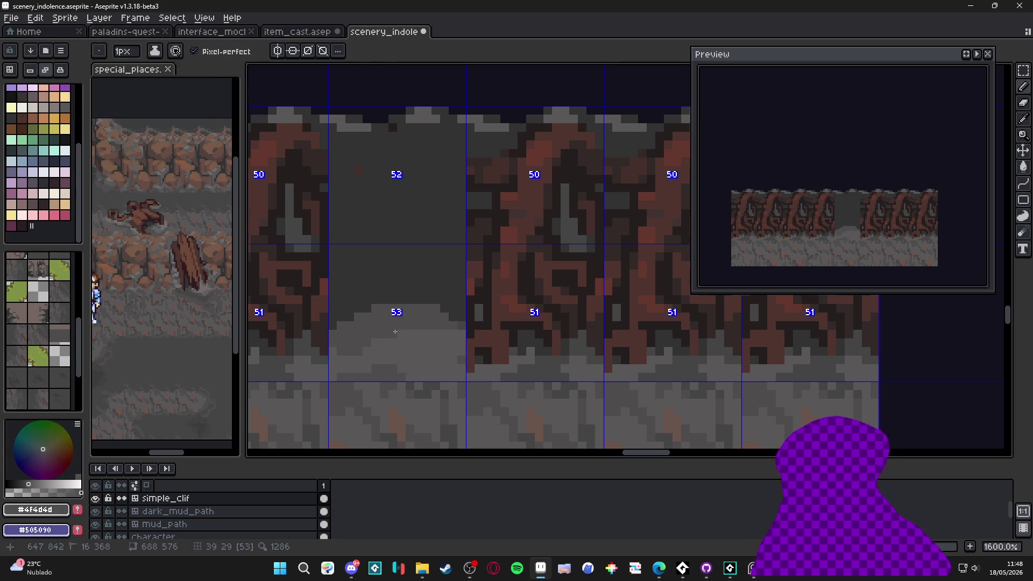
alt+click(398, 332)
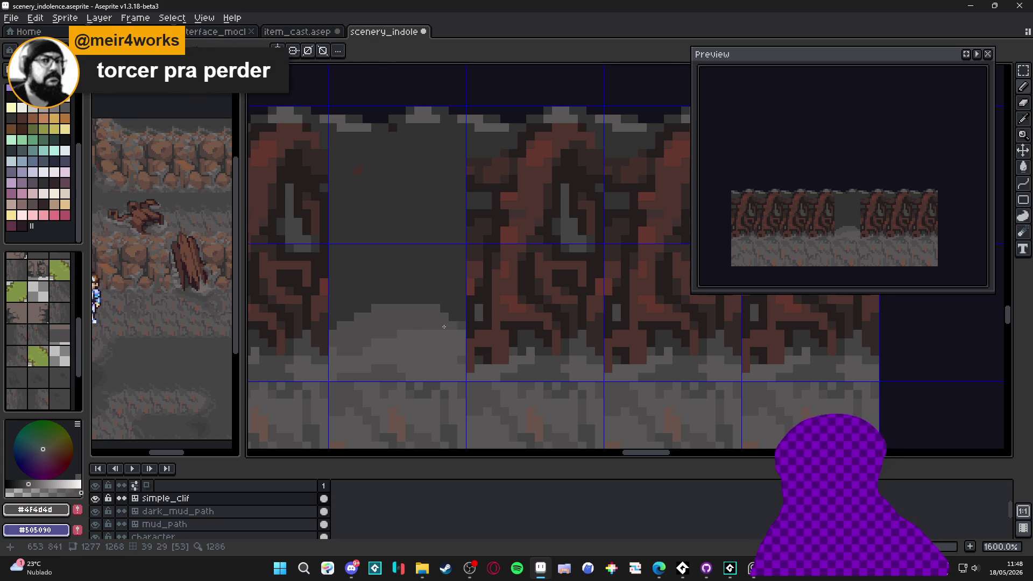
alt+click(380, 144)
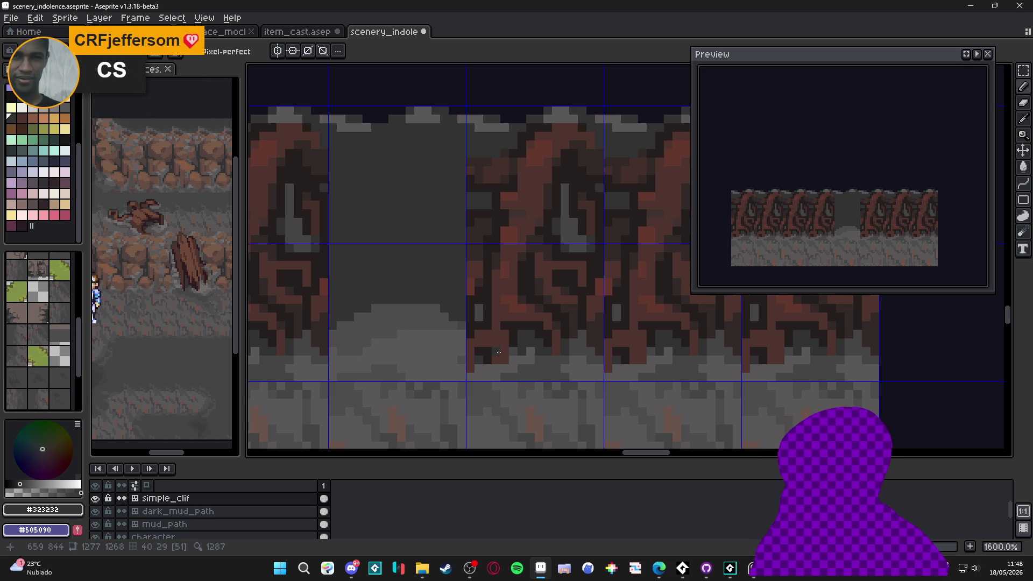
Sample gray stone tones and the brown root colour #4F342F from the cliff.
scroll(483, 312, down, 1)
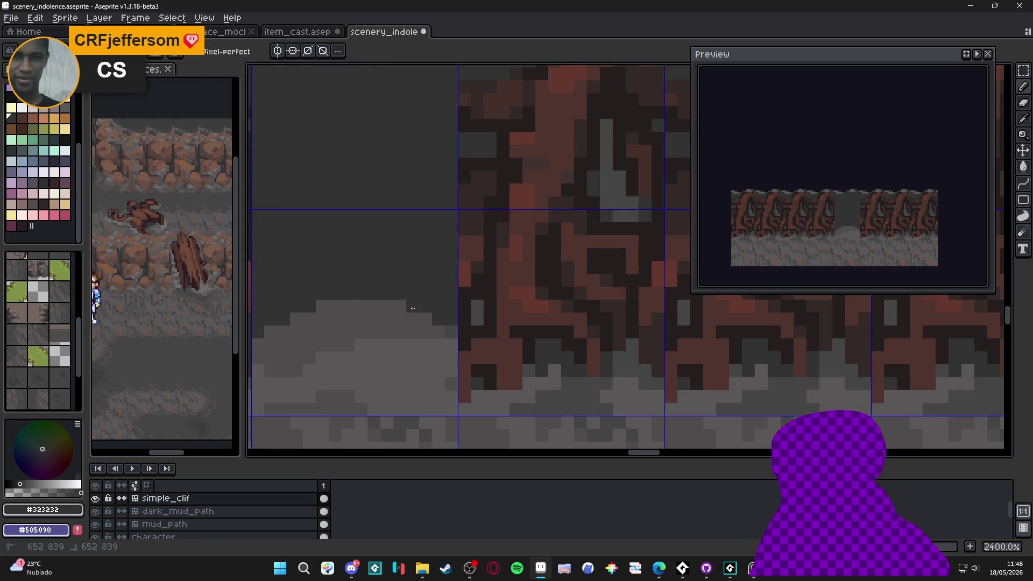
scroll(427, 336, up, 1)
alt+click(447, 329)
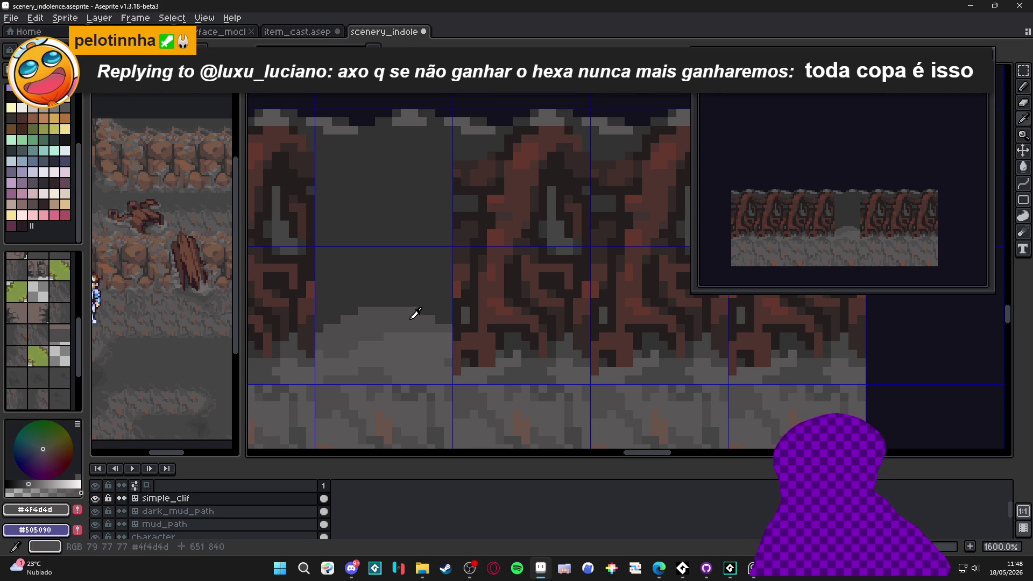
scroll(411, 318, down, 3)
scroll(403, 316, up, 3)
alt+click(318, 237)
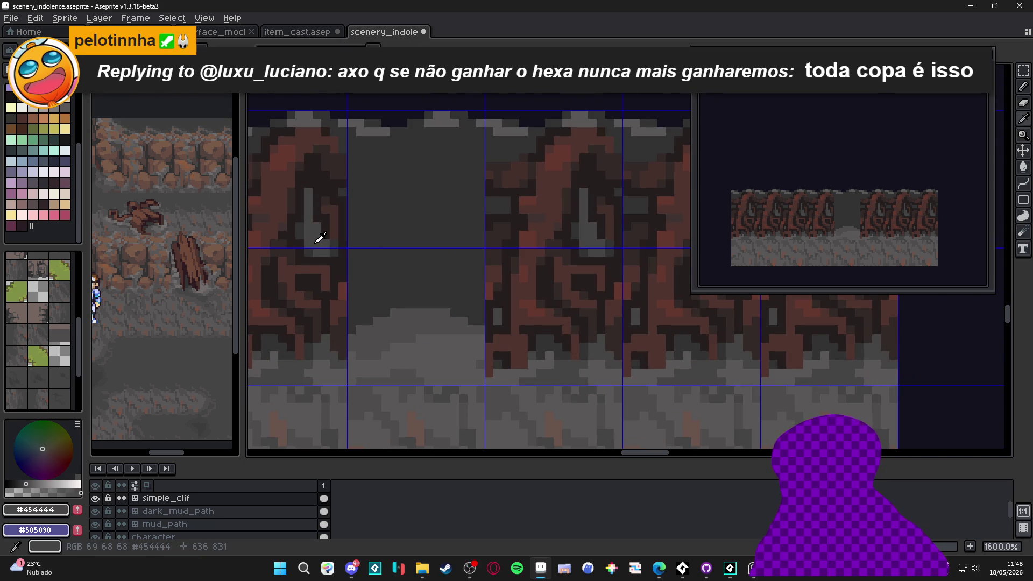
scroll(396, 310, down, 3)
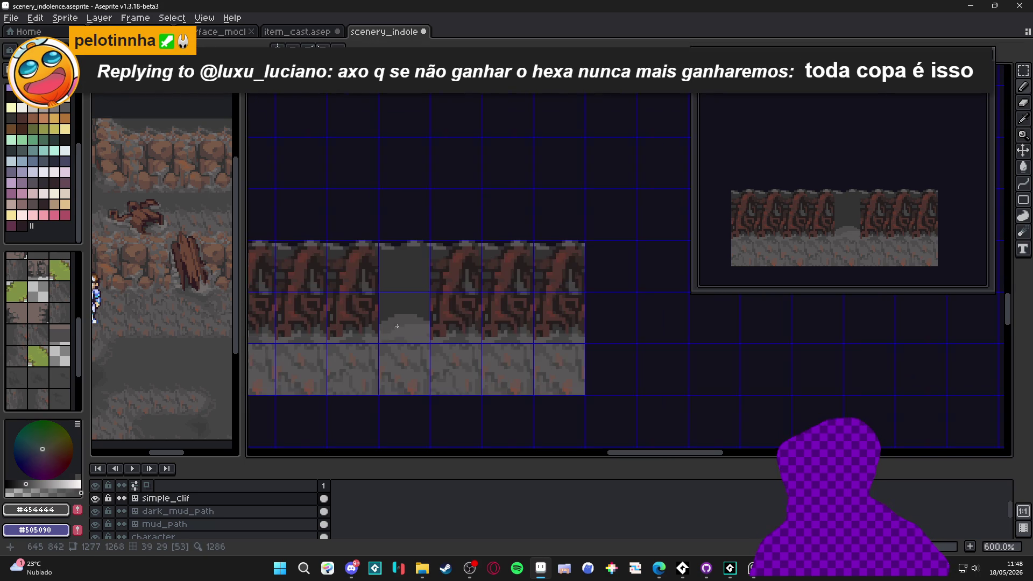
scroll(395, 362, up, 3)
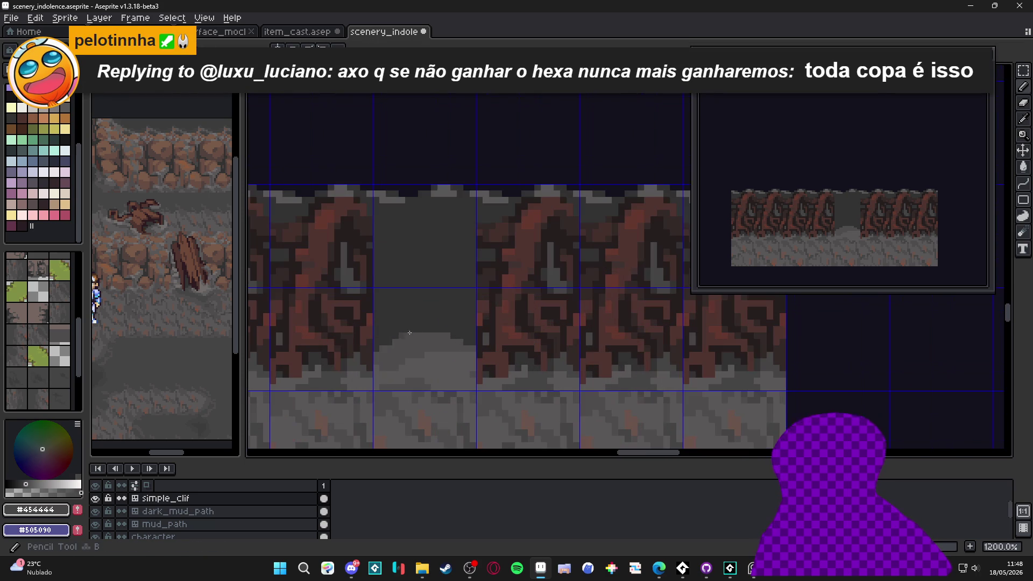
alt+click(520, 256)
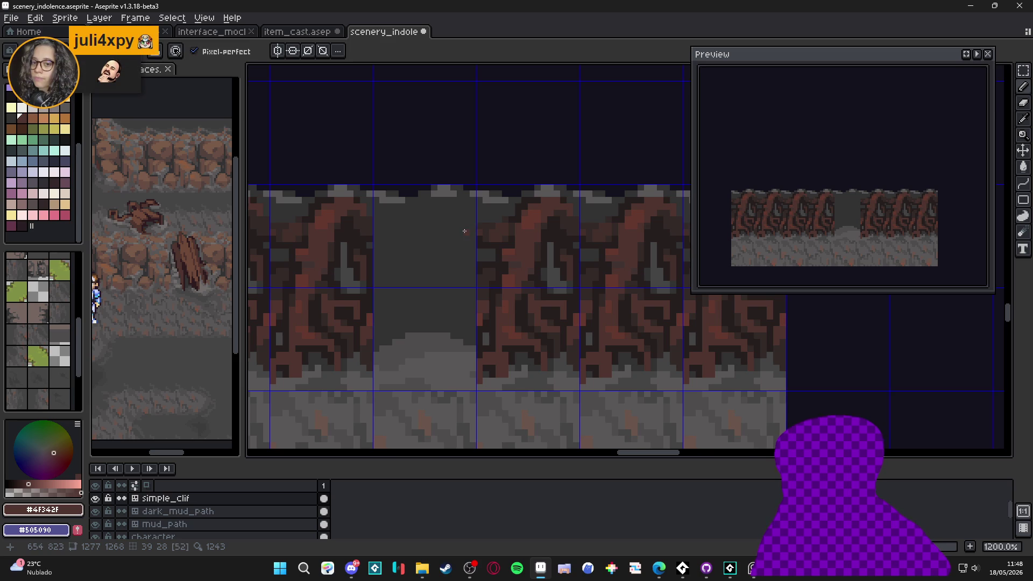
scroll(440, 236, down, 2)
scroll(472, 261, up, 2)
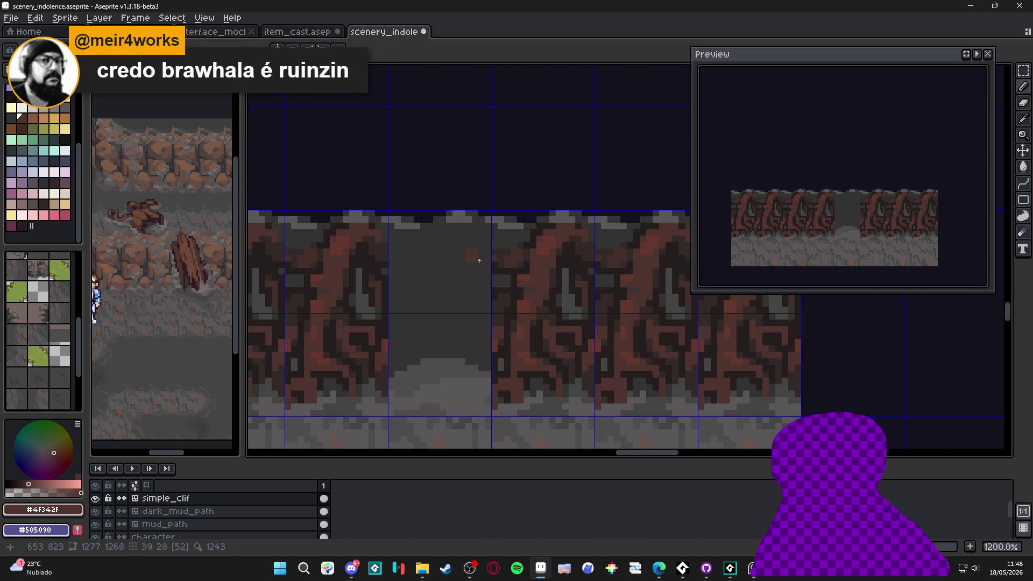
Draw a brown #4F342F root line leftward across the top of the opening.
click(489, 256)
click(421, 281)
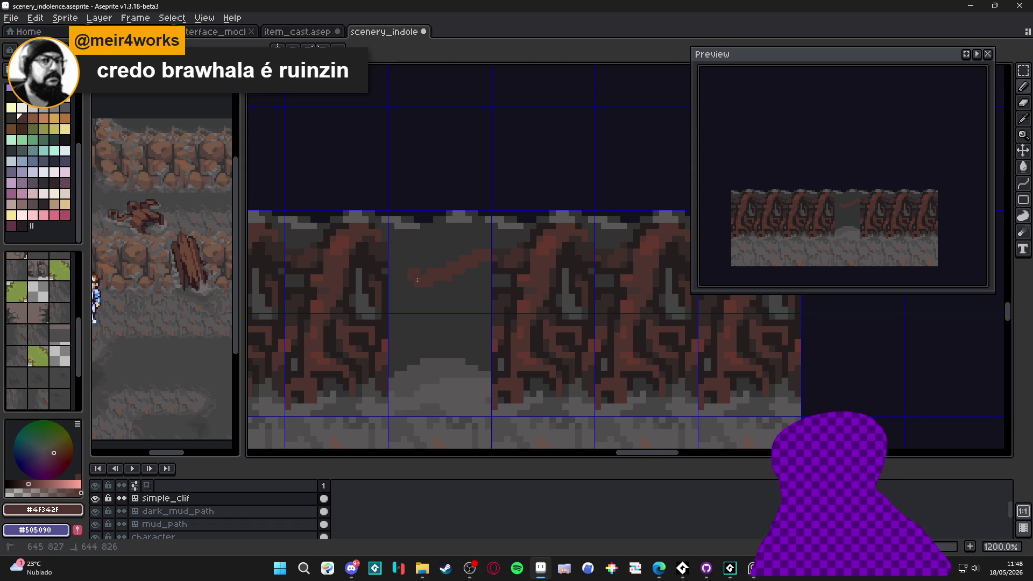
click(397, 264)
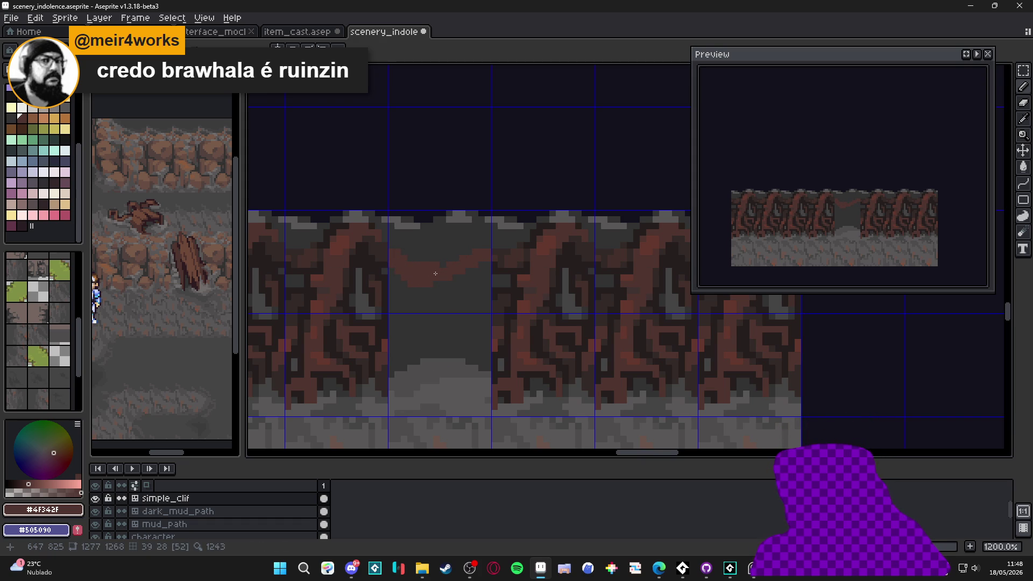
scroll(437, 269, up, 1)
drag(438, 267, 449, 253)
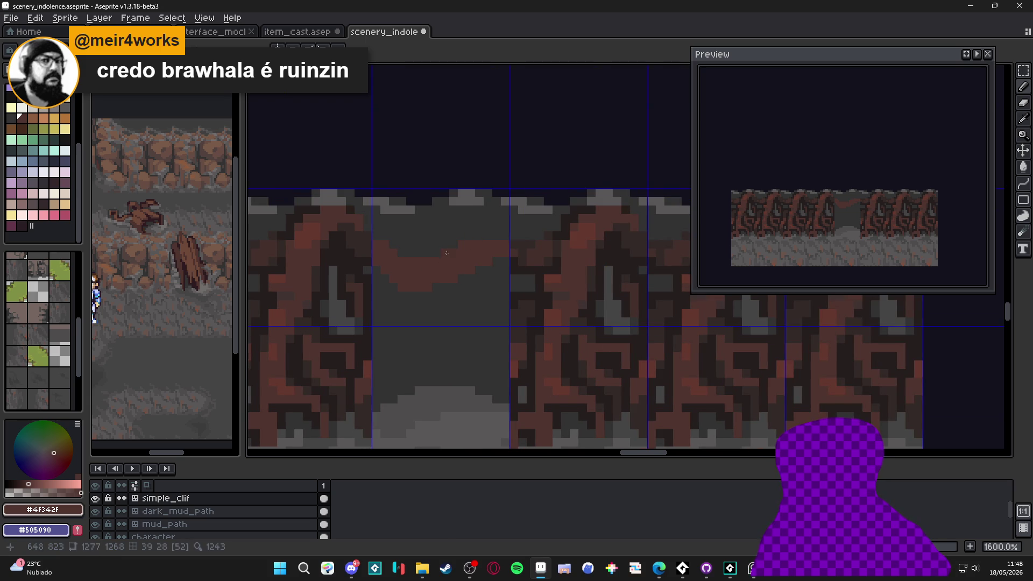
Alternate sampling the opening's dark gray and the brown root colour from the canvas.
alt+click(456, 279)
alt+click(434, 276)
alt+click(394, 283)
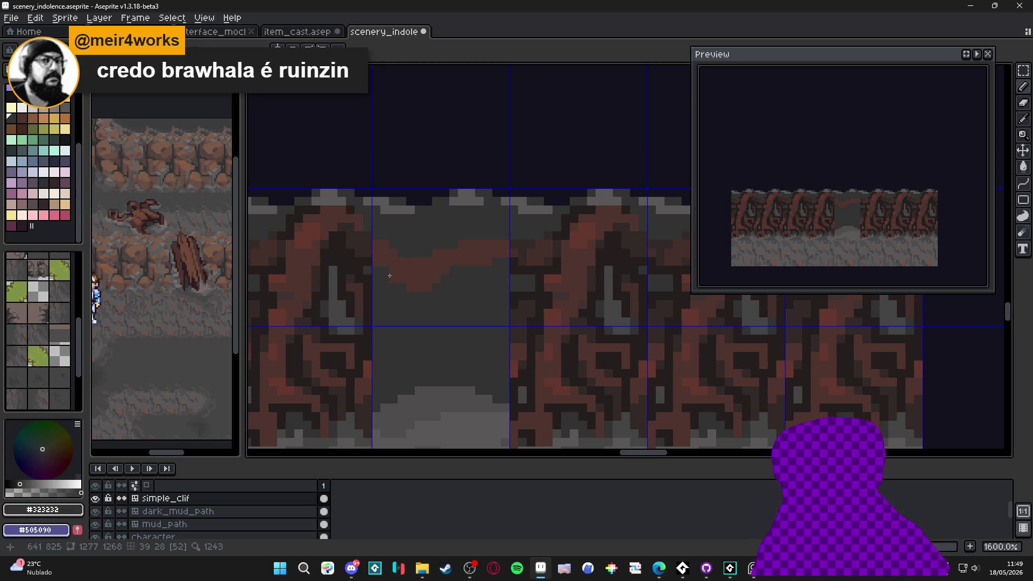
scroll(467, 295, down, 2)
scroll(469, 298, up, 2)
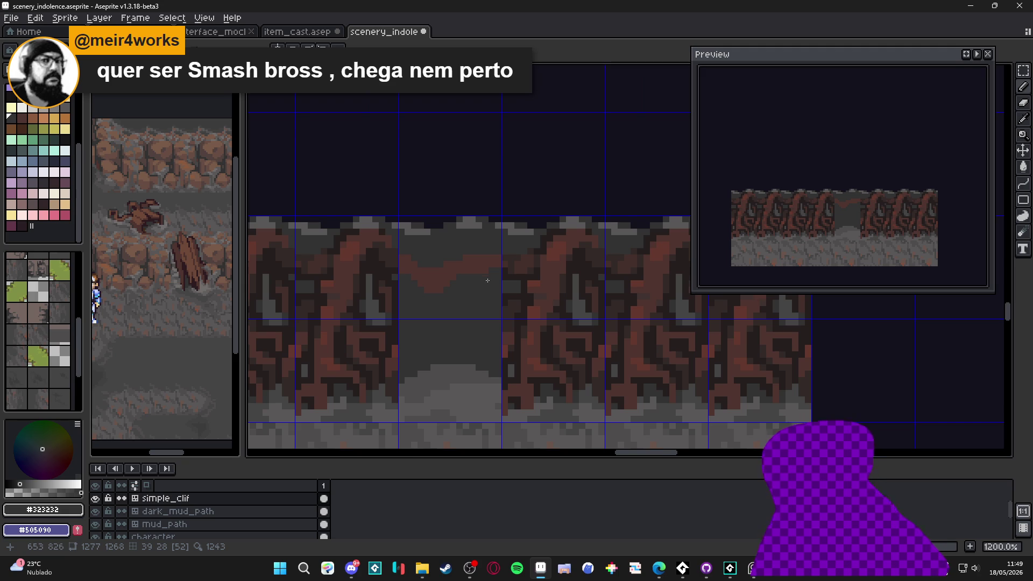
scroll(478, 282, up, 3)
alt+click(487, 262)
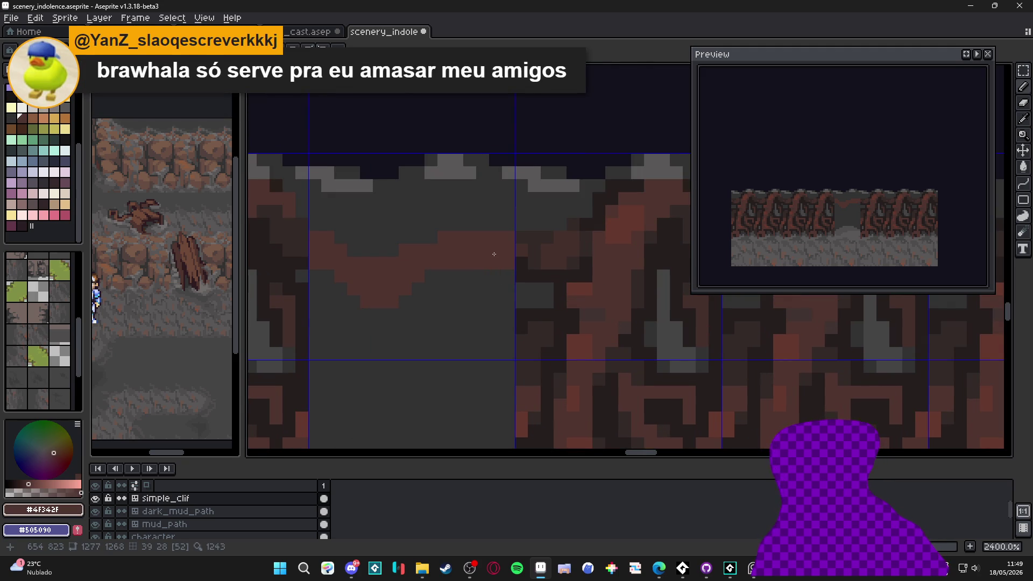
Pick near-black #241C1C and trace a dark diagonal edge under the right side of the arch.
alt+click(536, 270)
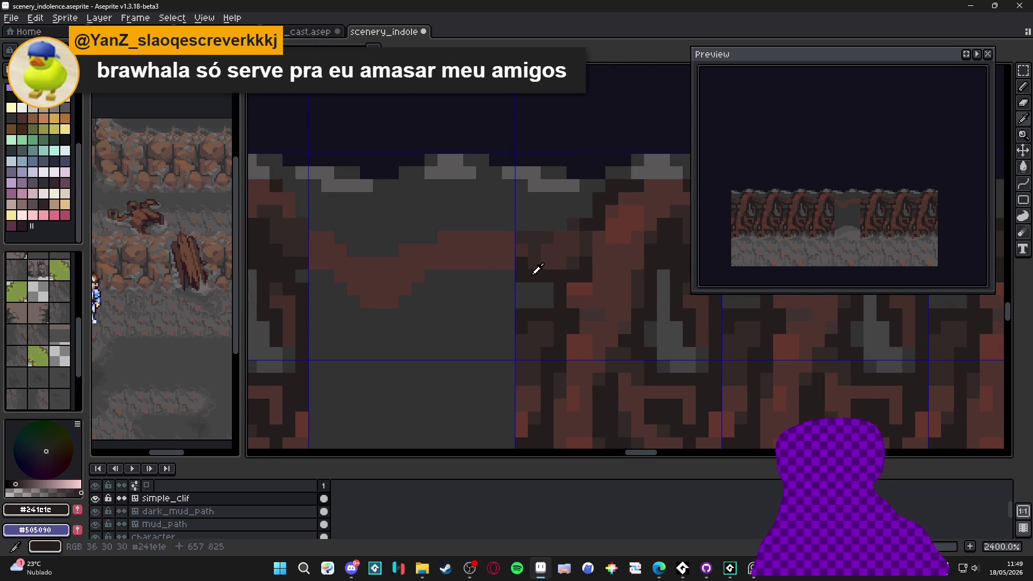
click(508, 276)
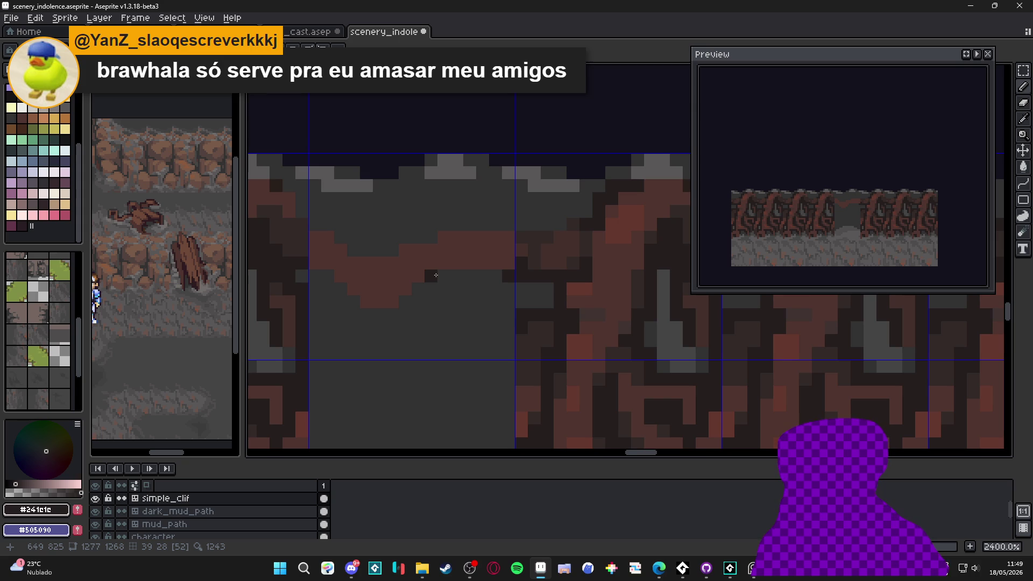
scroll(436, 275, down, 6)
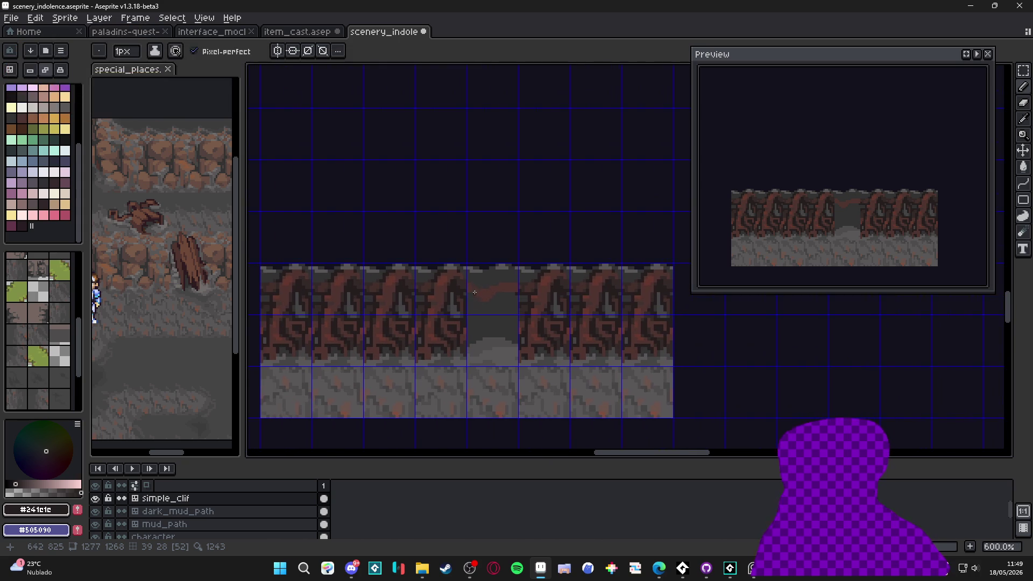
scroll(471, 290, right, 1)
scroll(482, 287, up, 6)
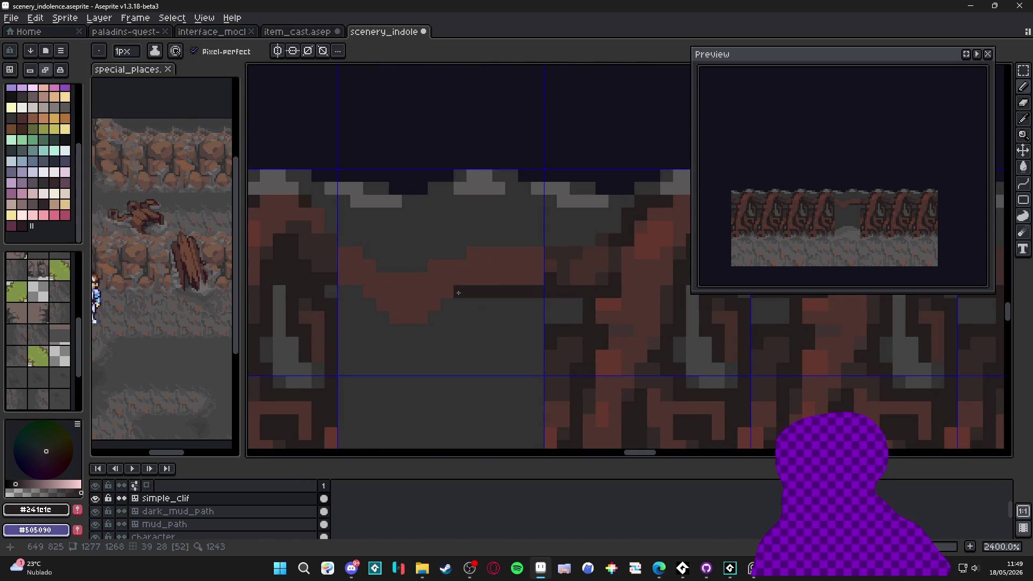
click(447, 305)
click(434, 318)
click(460, 305)
click(447, 318)
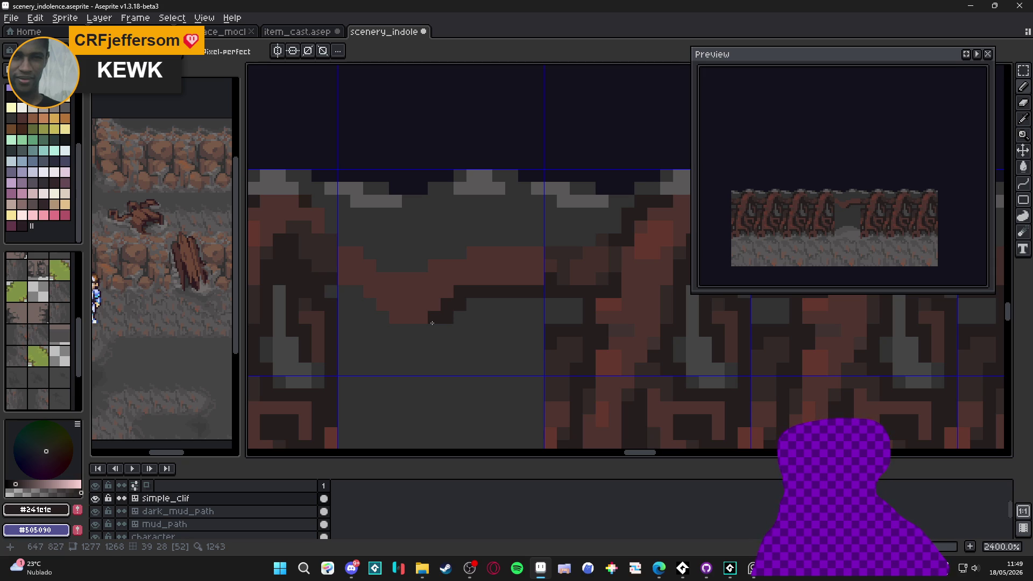
Continue the dark outline along the arch's left underside, undoing one stray pixel above it.
drag(423, 331, 444, 338)
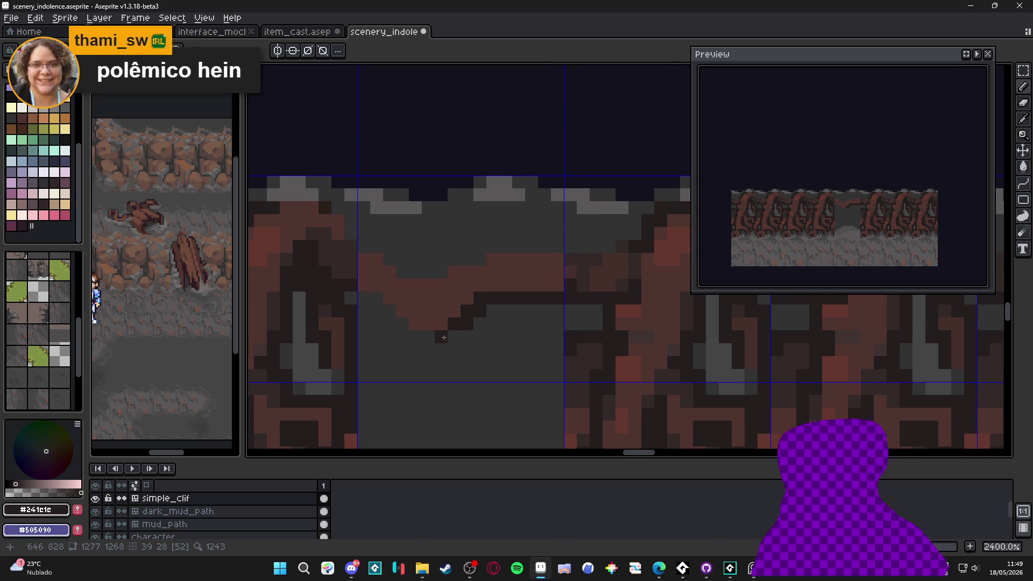
scroll(424, 353, down, 3)
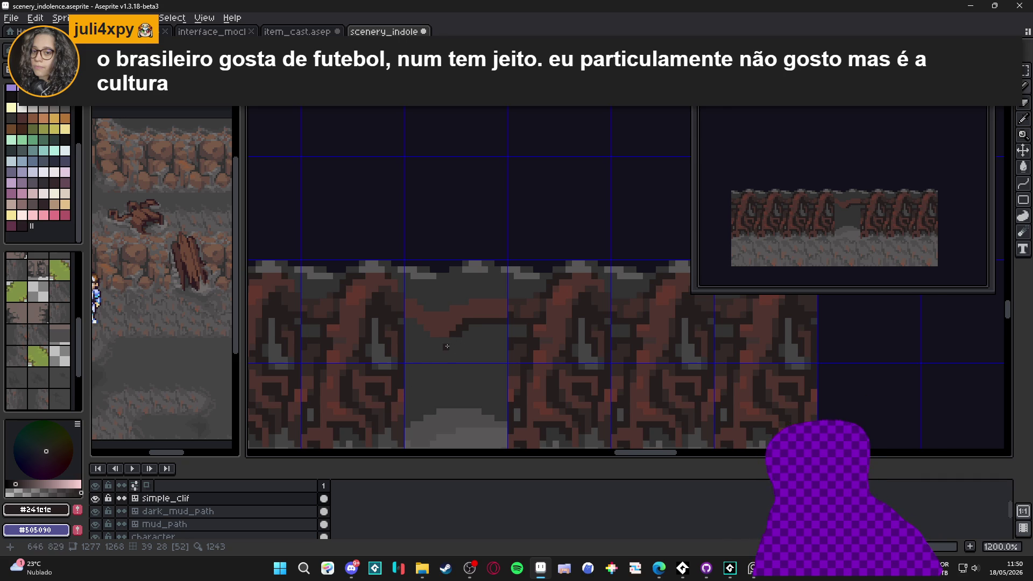
scroll(444, 340, up, 1)
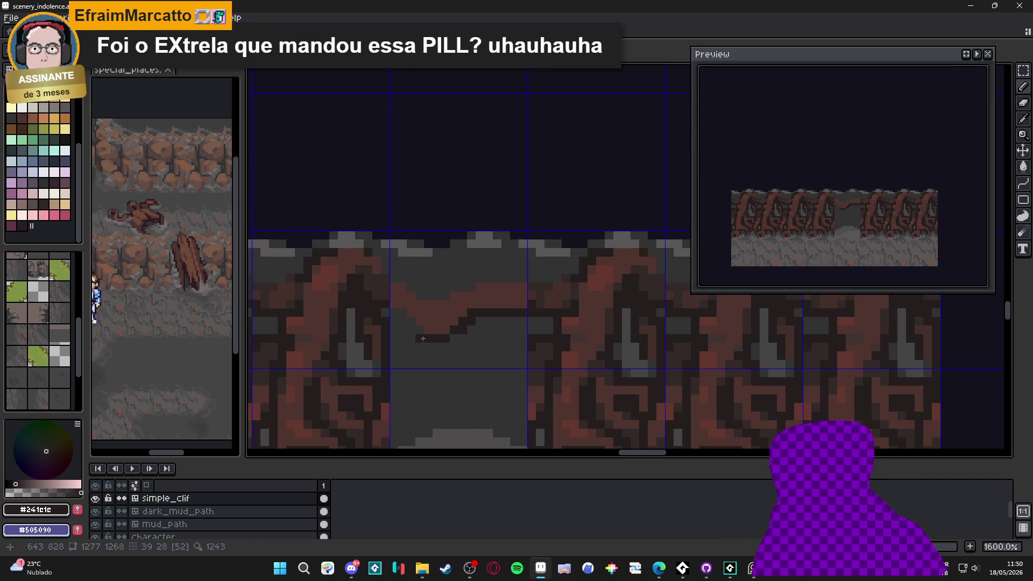
click(429, 338)
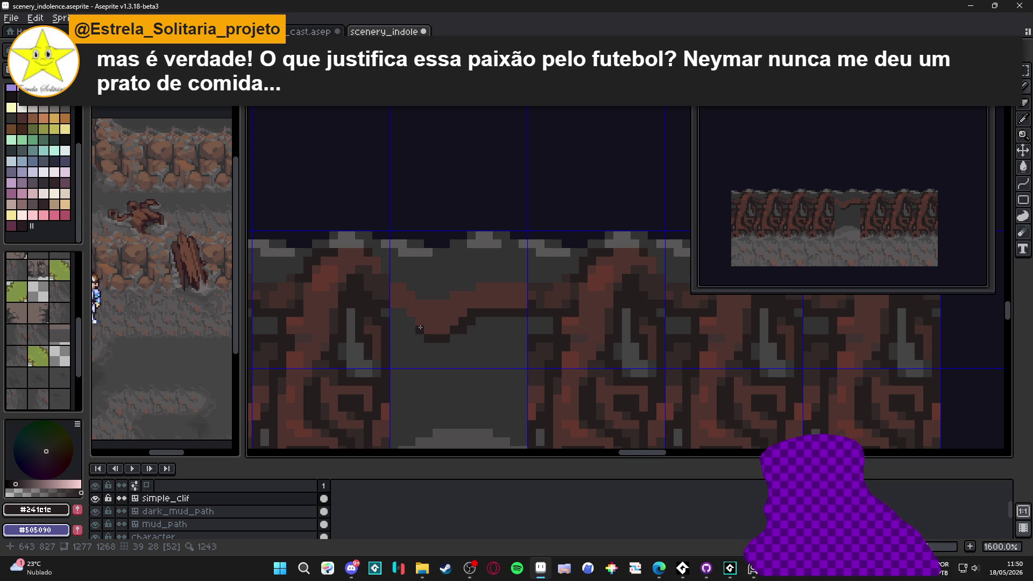
scroll(421, 329, up, 3)
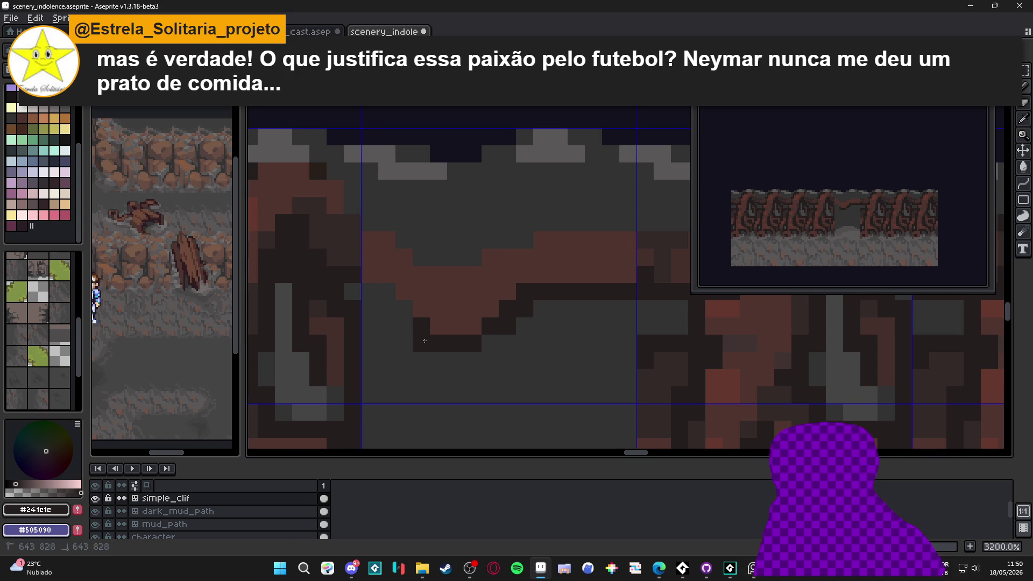
click(409, 313)
click(404, 326)
click(387, 291)
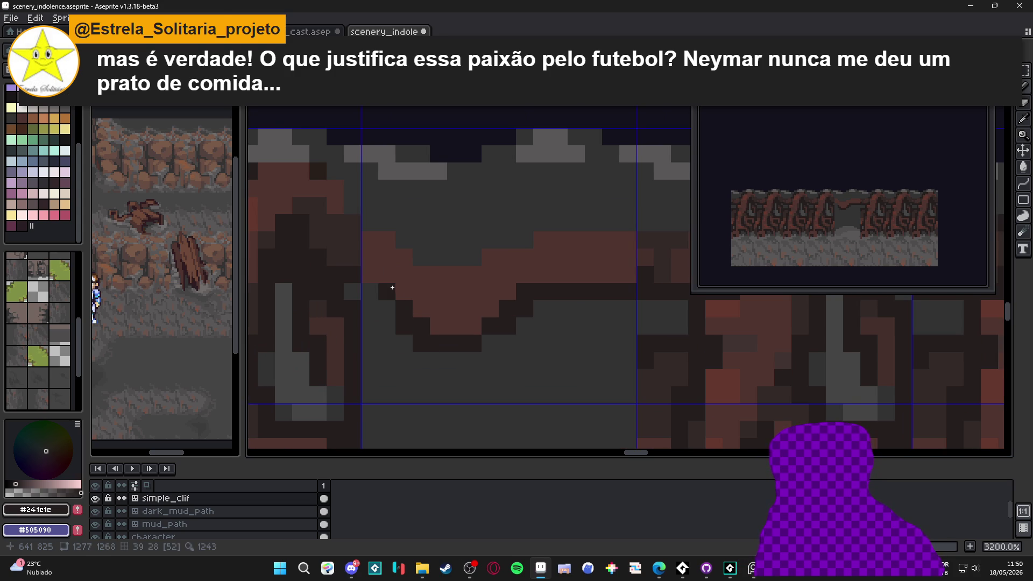
click(387, 309)
click(380, 277)
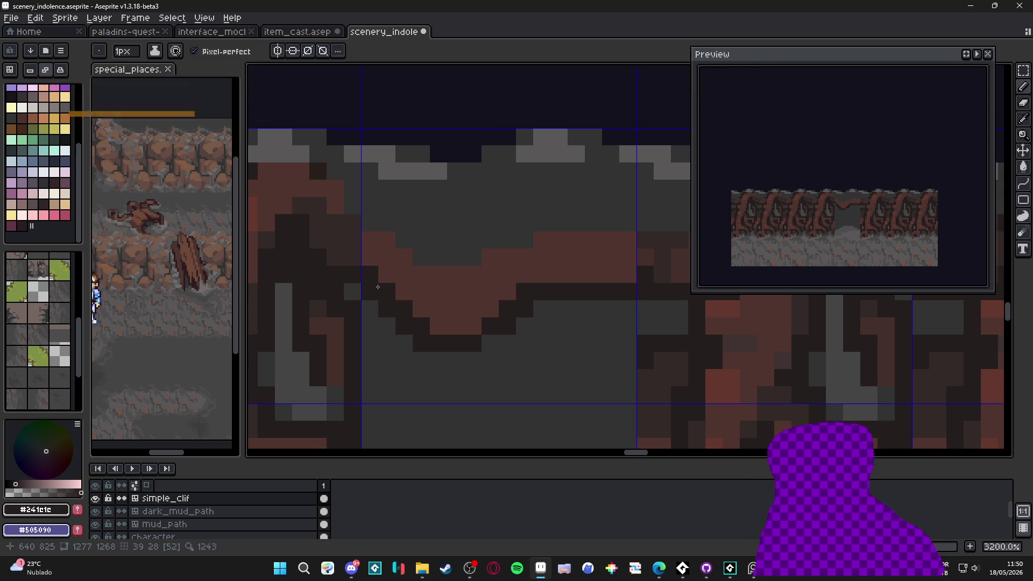
click(402, 231)
key(ctrl+z)
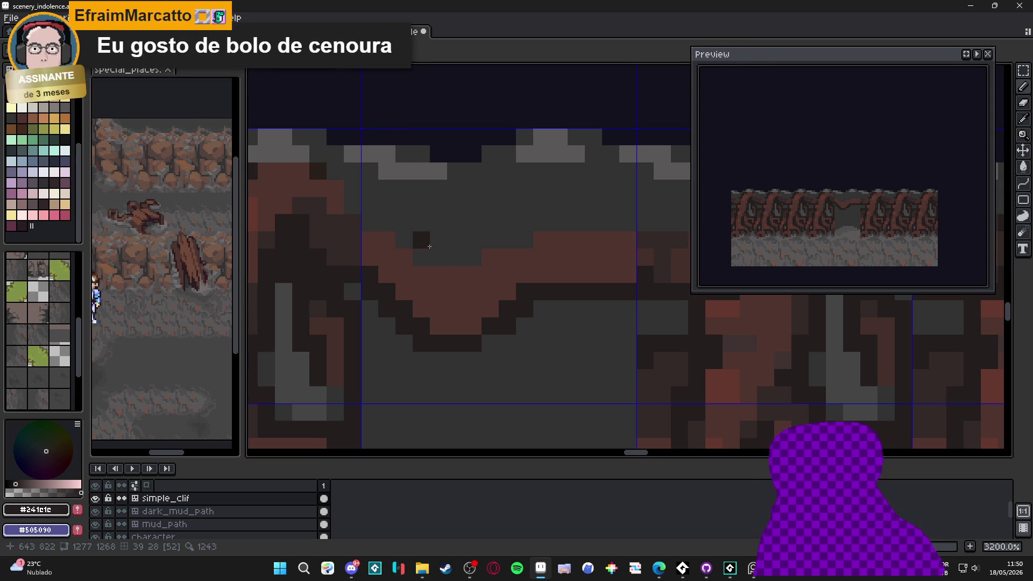
Sample a dark brown-gray, then the near-black shadow colour again from the cliff.
alt+click(641, 263)
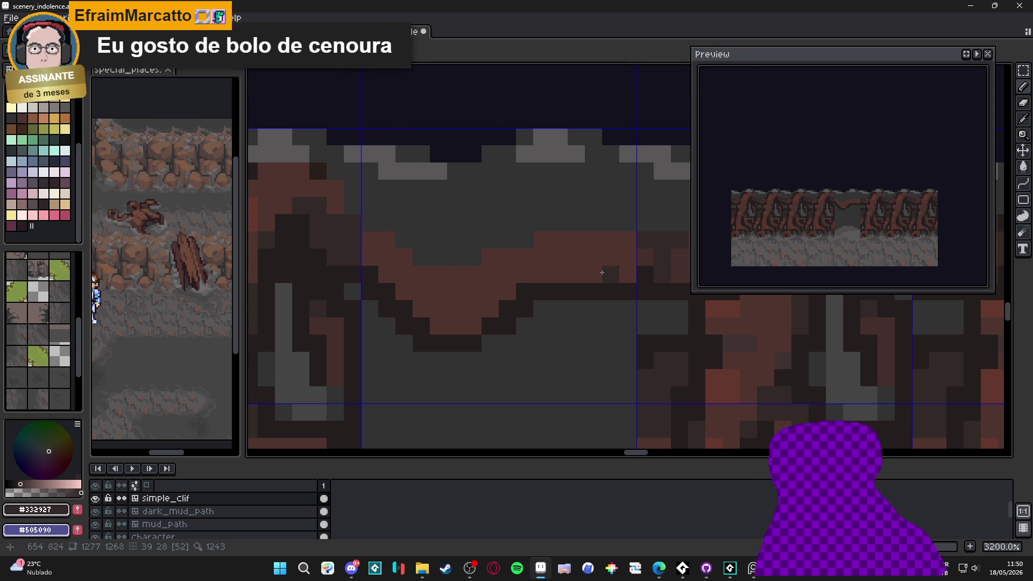
scroll(641, 271, down, 1)
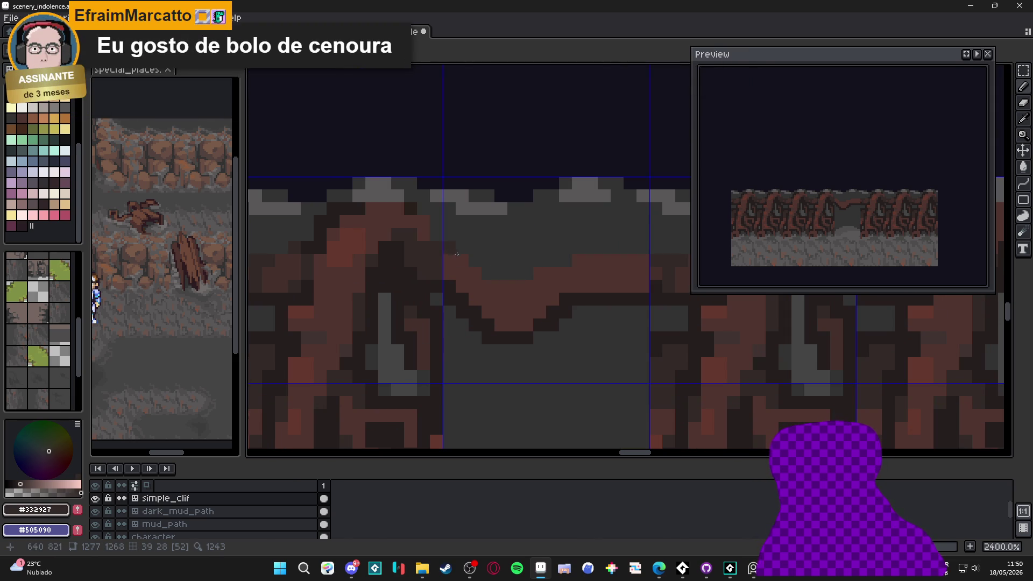
alt+click(450, 248)
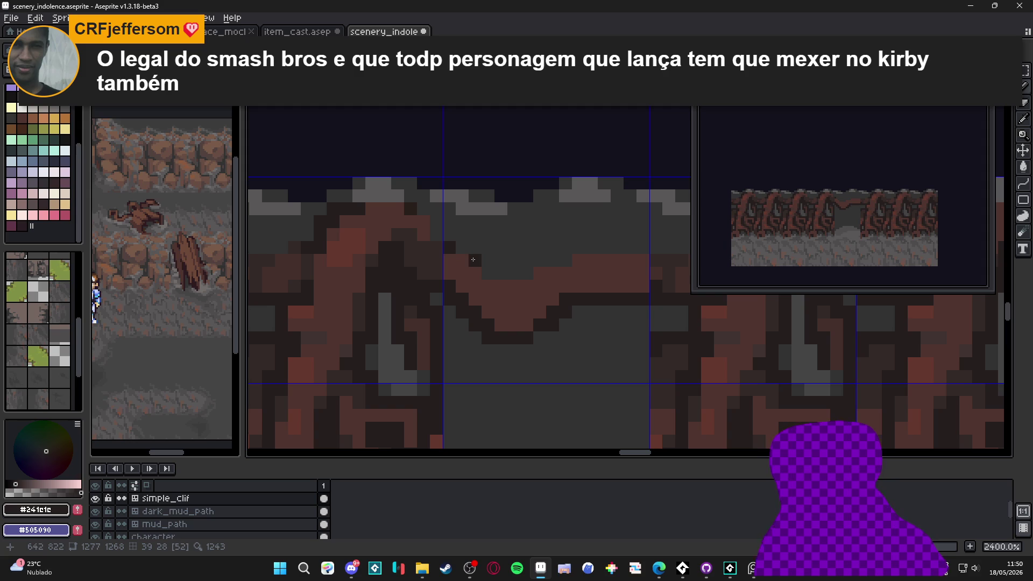
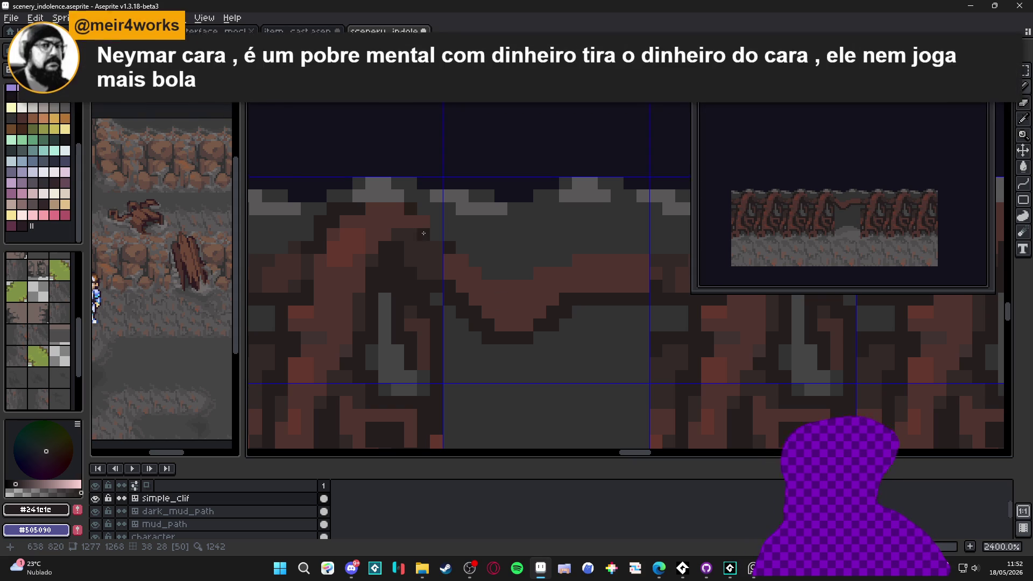
Touch up the branch with dark #241c1c outline pixels and brown #4f342f fill pixels.
click(578, 286)
key(ctrl+z)
click(553, 273)
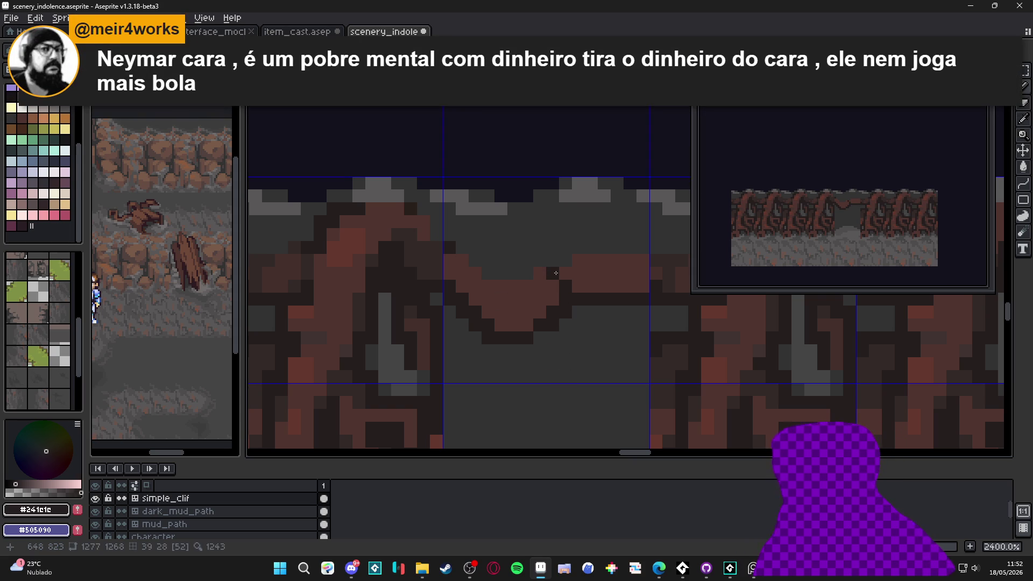
click(557, 284)
click(540, 273)
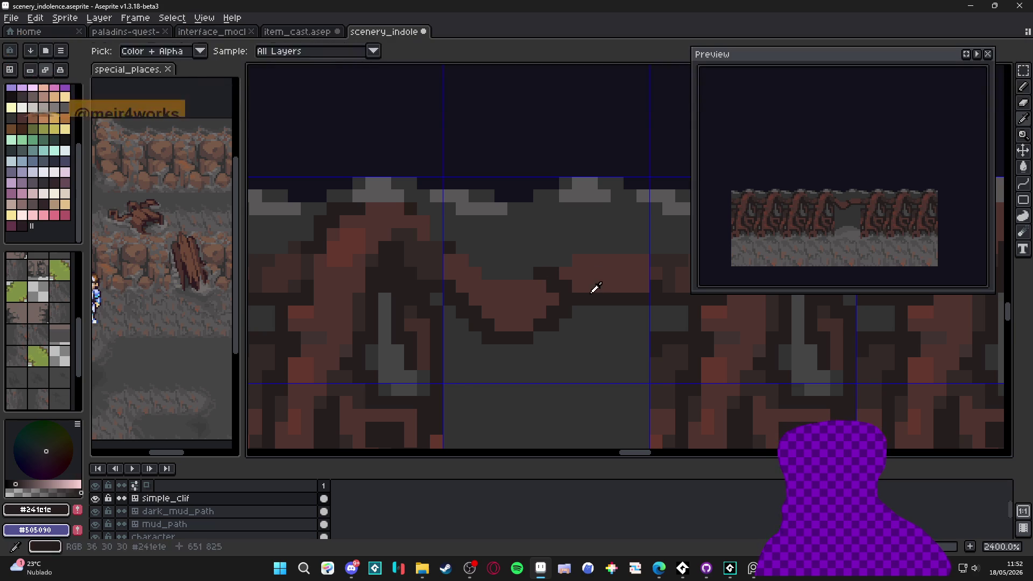
alt+click(595, 288)
click(592, 299)
Extend the branch downward with a dark column and a brown diagonal line.
alt+click(604, 299)
drag(565, 309, 565, 350)
scroll(572, 259, down, 2)
alt+click(572, 259)
mouse_move(576, 266)
mouse_down()
mouse_move(579, 299)
mouse_move(571, 272)
mouse_up()
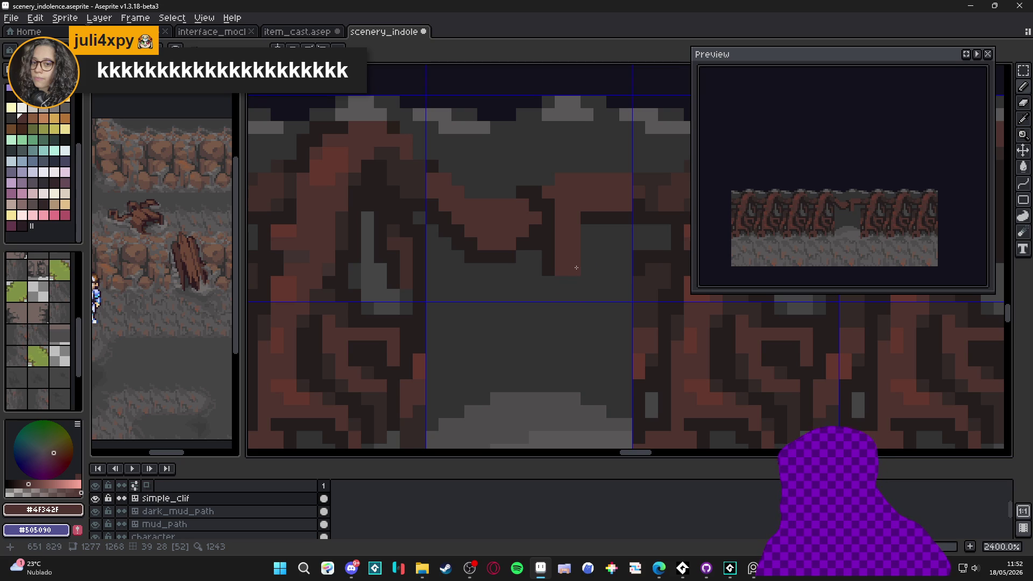
mouse_move(566, 270)
mouse_down()
mouse_move(591, 288)
mouse_move(600, 323)
mouse_up()
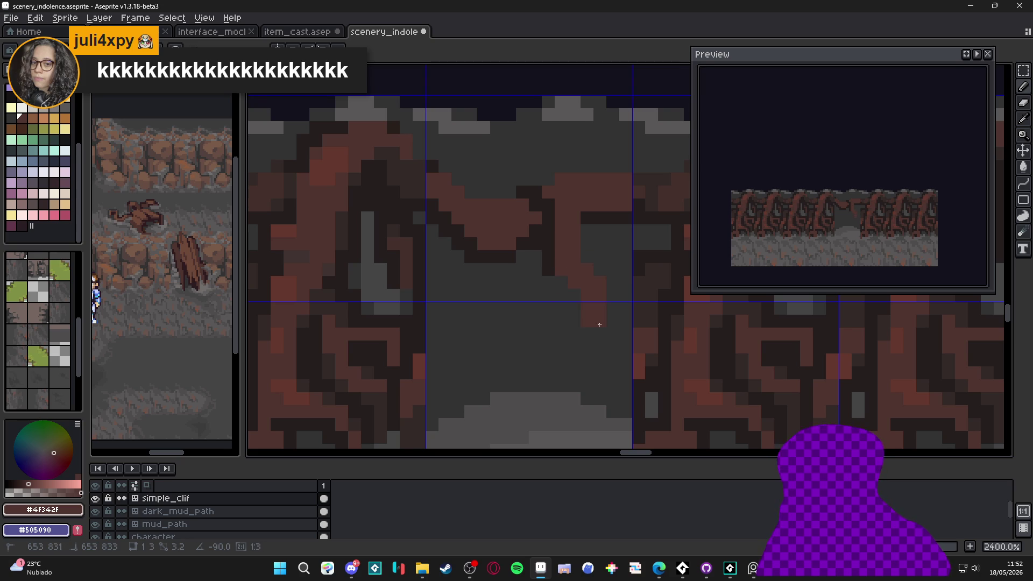
Edge the extended branch with dark pixels and a vertical dark outline.
alt+click(548, 261)
click(562, 283)
click(573, 294)
mouse_move(573, 295)
mouse_down()
mouse_move(574, 334)
mouse_move(561, 287)
mouse_up()
scroll(555, 279, down, 3)
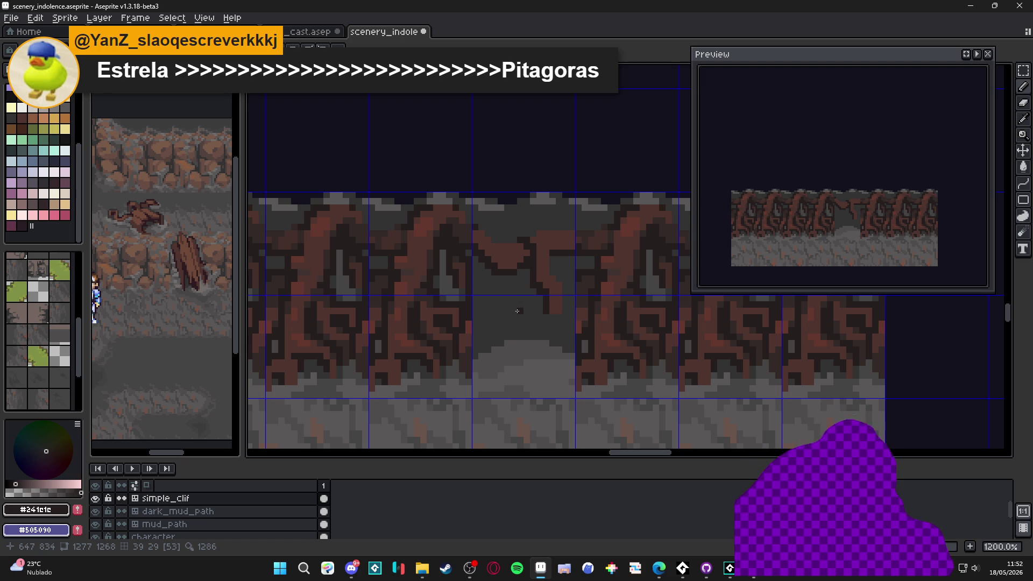
scroll(517, 311, up, 3)
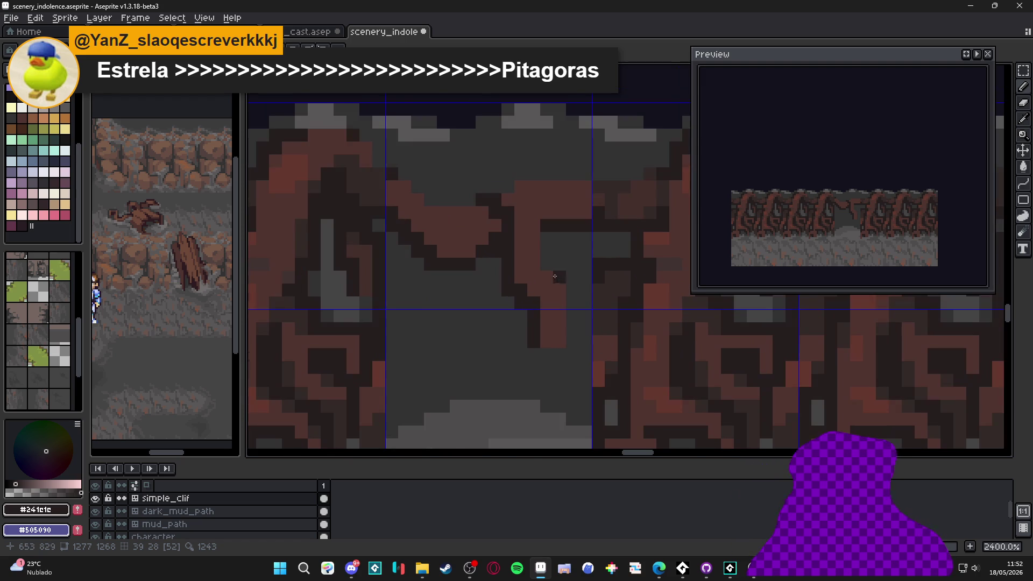
Paint the branch top brown and outline it with a dark diagonal stroke.
click(547, 211)
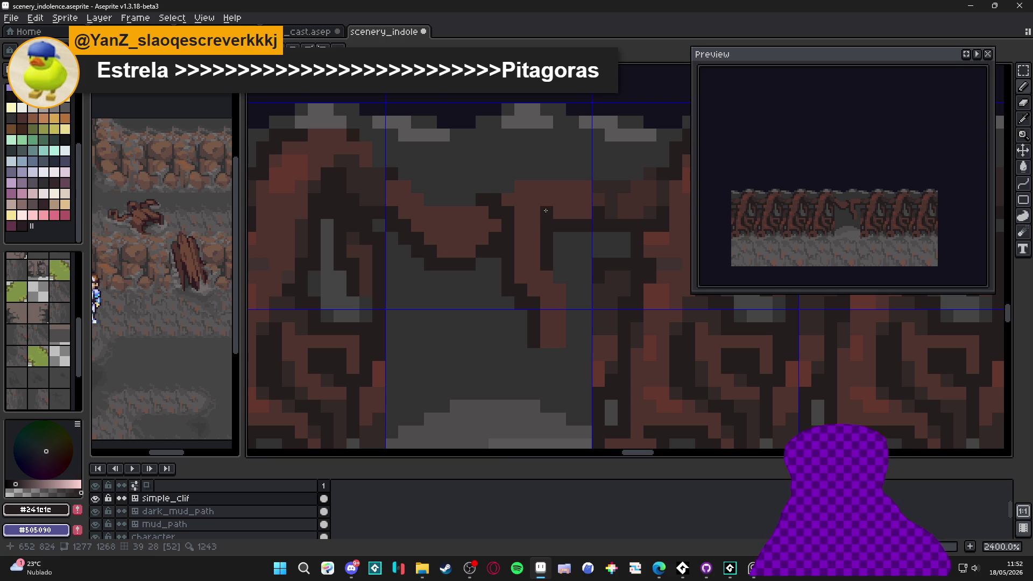
click(533, 186)
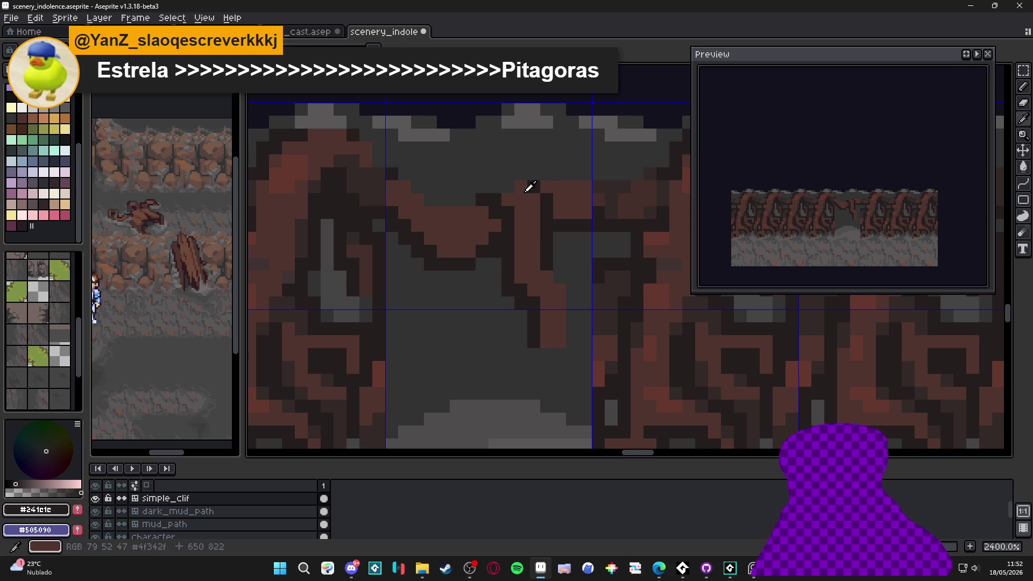
alt+click(519, 186)
drag(511, 177, 482, 173)
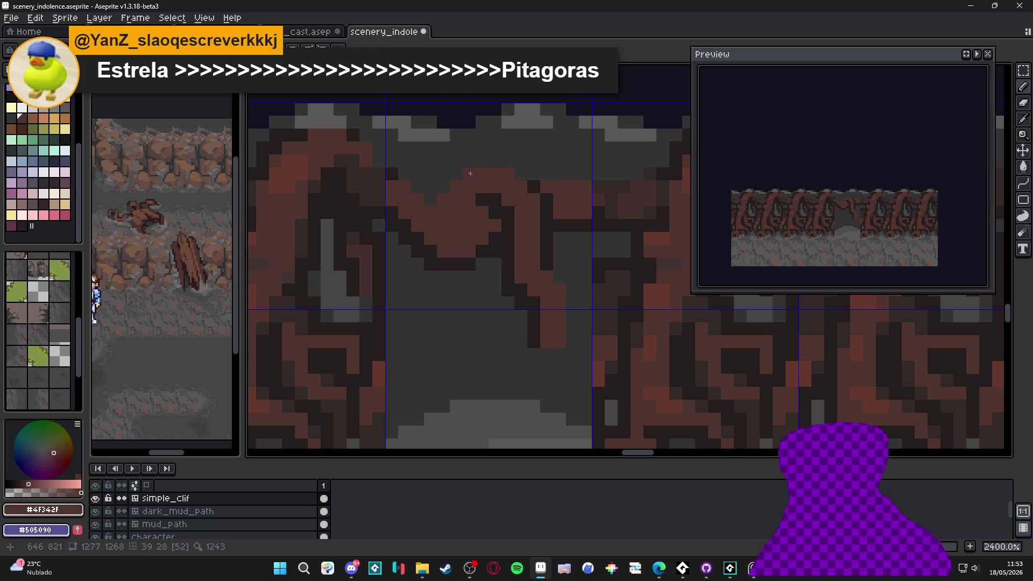
alt+click(533, 184)
click(510, 161)
mouse_move(512, 162)
mouse_down()
mouse_move(465, 163)
mouse_move(438, 199)
mouse_move(461, 198)
mouse_up()
scroll(492, 241, down, 5)
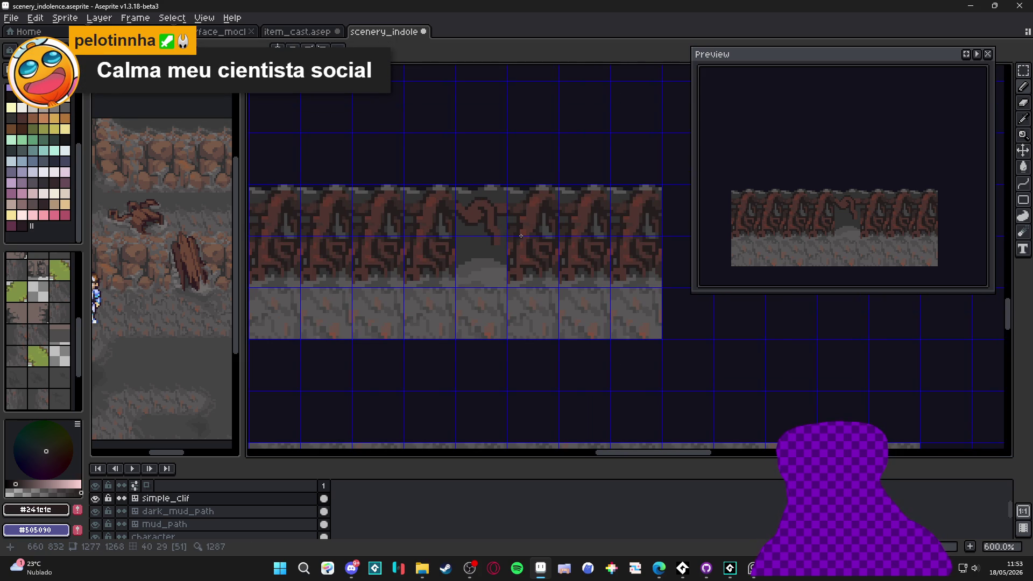
mouse_move(479, 233)
mouse_down()
mouse_move(487, 254)
mouse_move(517, 266)
mouse_up()
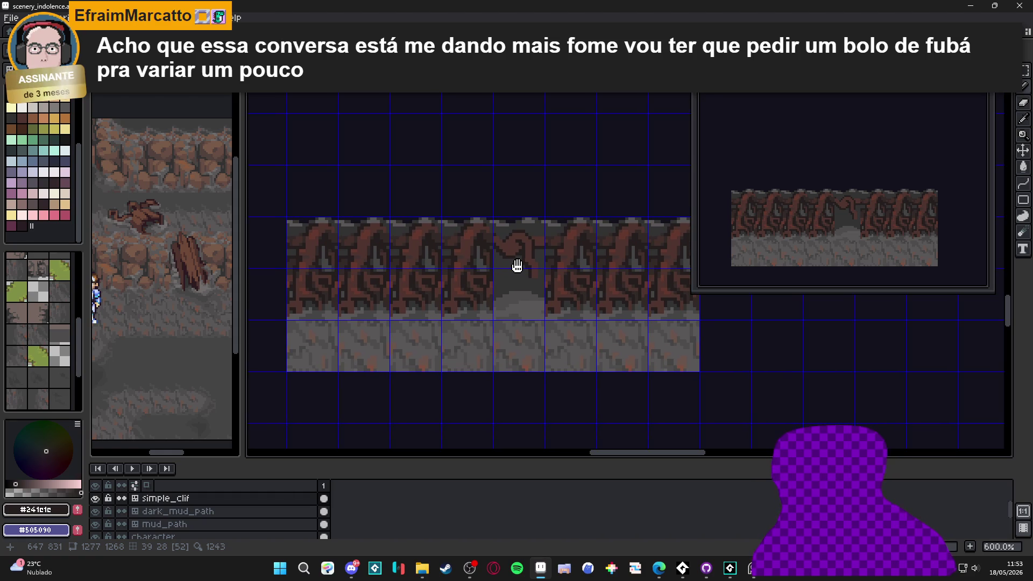
drag(518, 266, 531, 274)
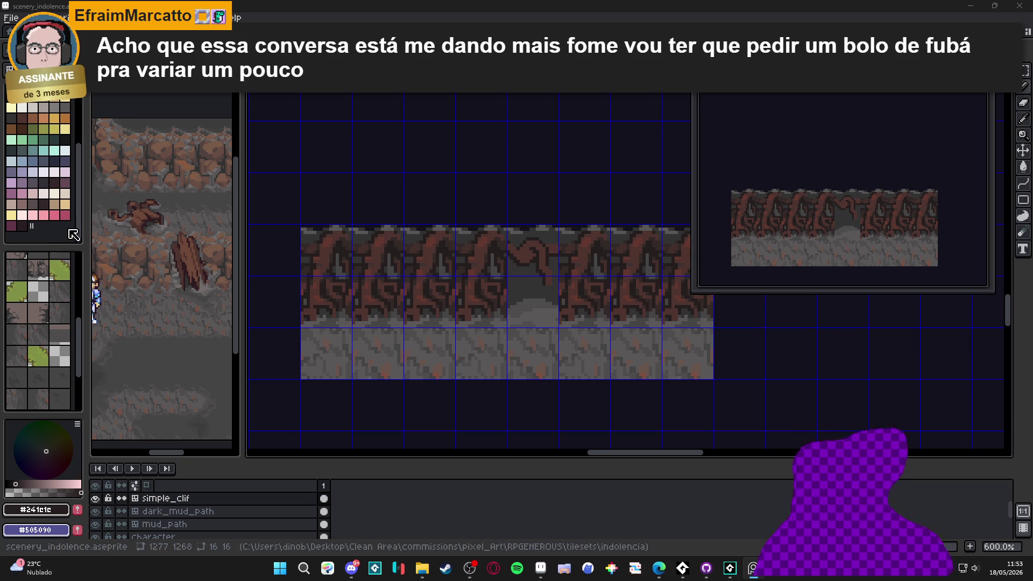
scroll(459, 235, up, 3)
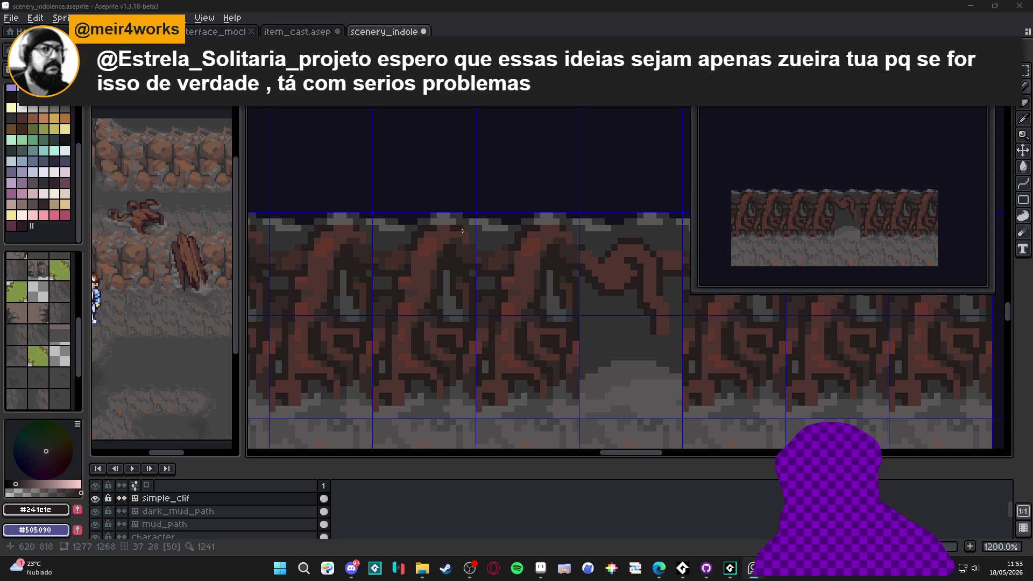
Paint grey #323232 over the hanging lower part of the branch.
scroll(520, 276, up, 1)
alt+click(519, 276)
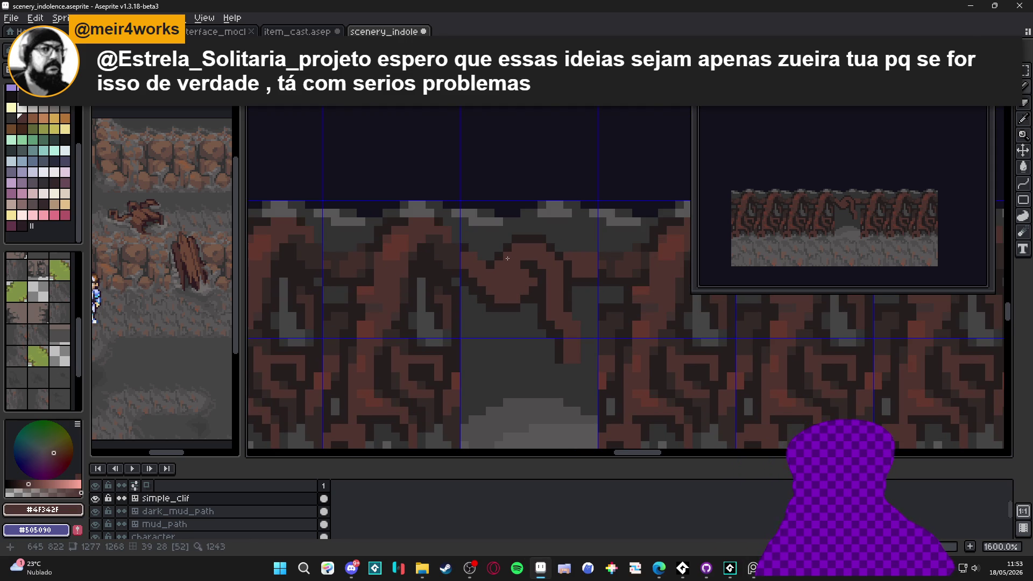
alt+click(491, 244)
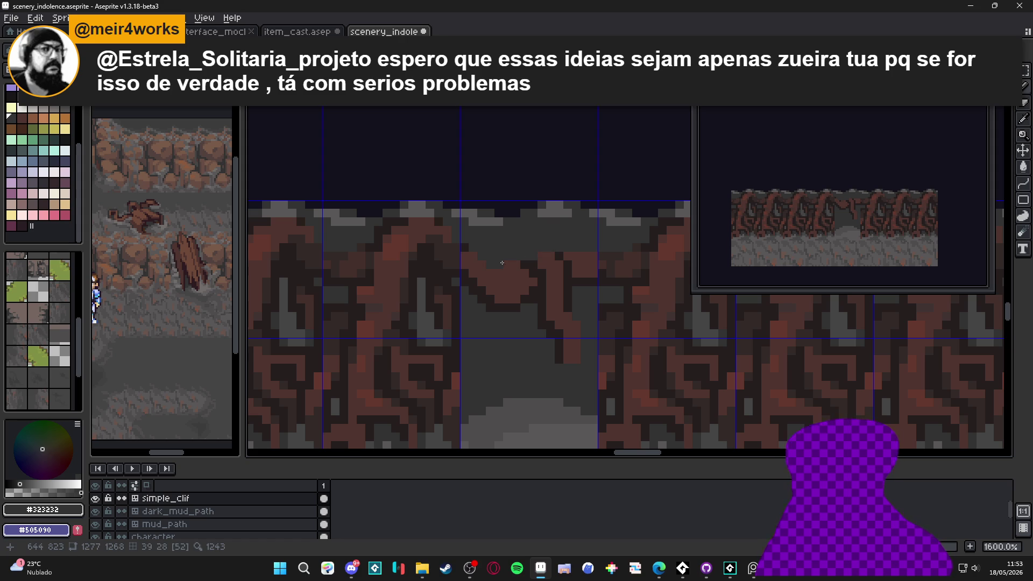
alt+click(521, 285)
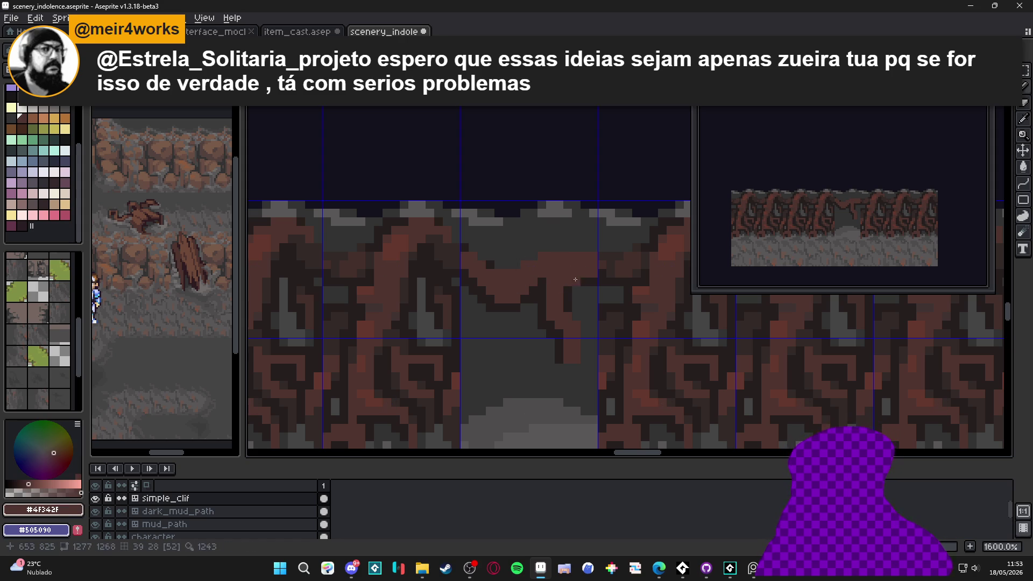
alt+click(578, 295)
mouse_move(579, 295)
mouse_down()
mouse_move(572, 314)
mouse_move(530, 302)
mouse_move(570, 323)
mouse_move(573, 360)
mouse_up()
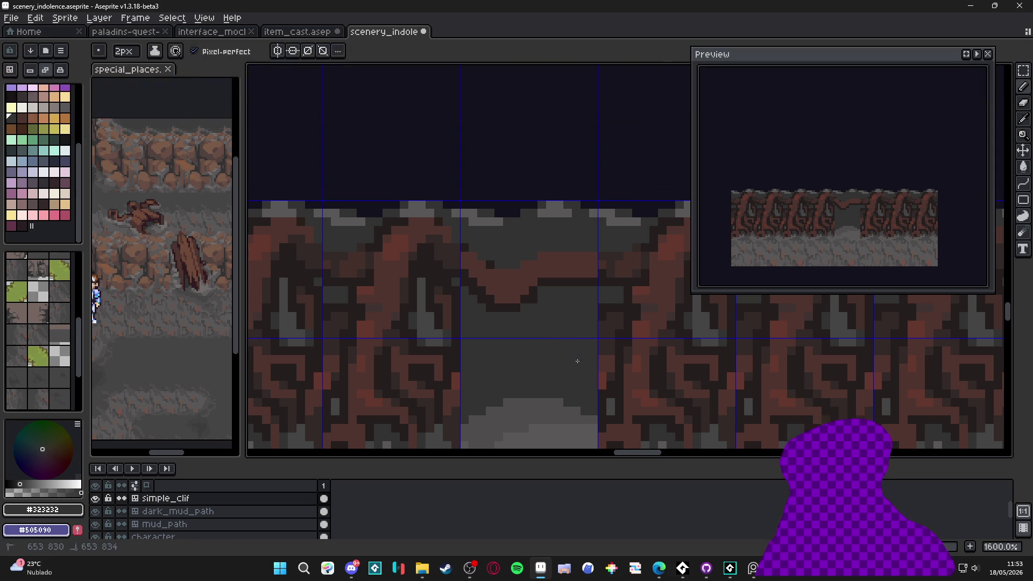
Extend the dark #241e1e outline up-left along the remaining root arch.
alt+click(551, 279)
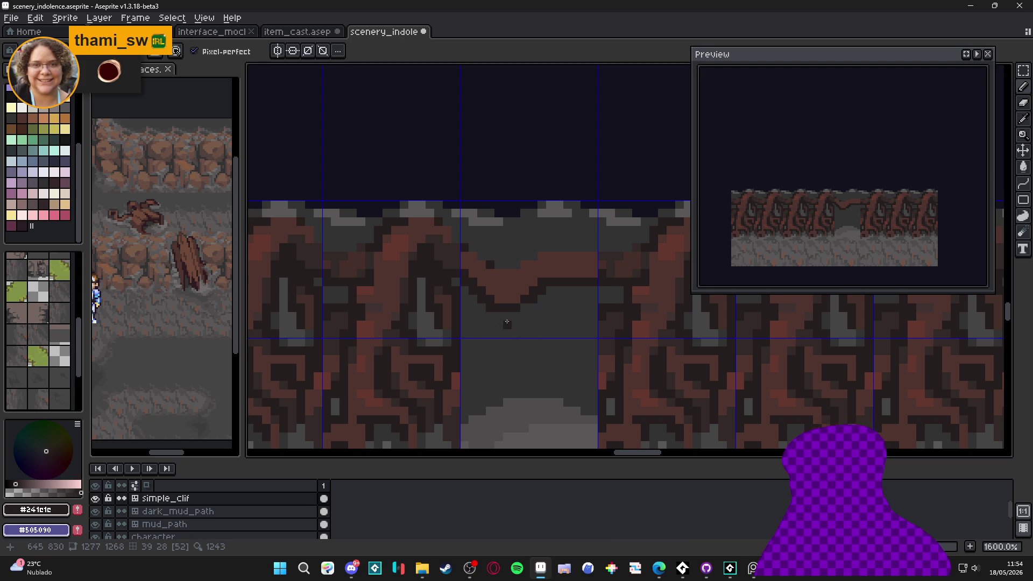
scroll(506, 321, up, 2)
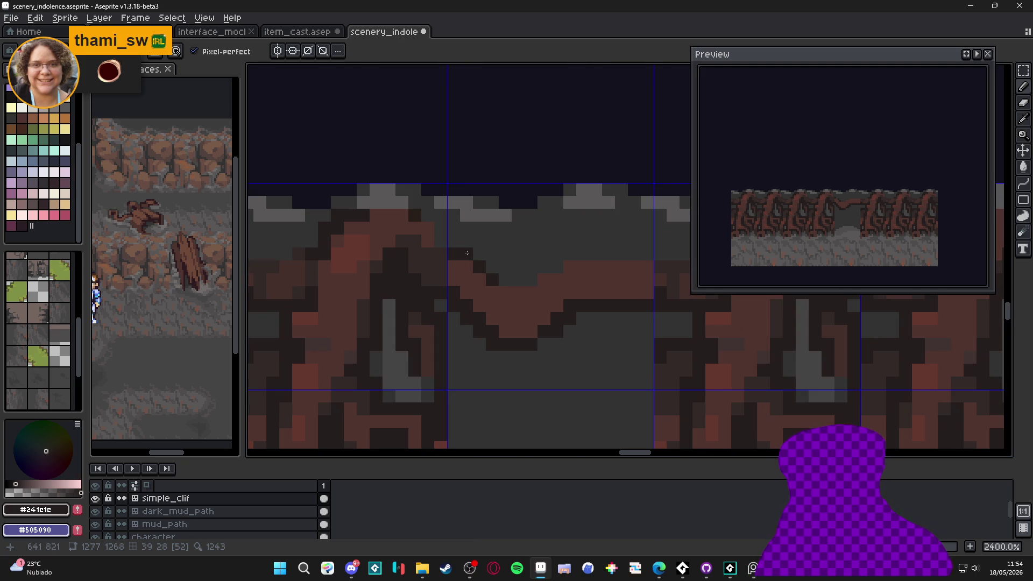
drag(500, 281, 477, 255)
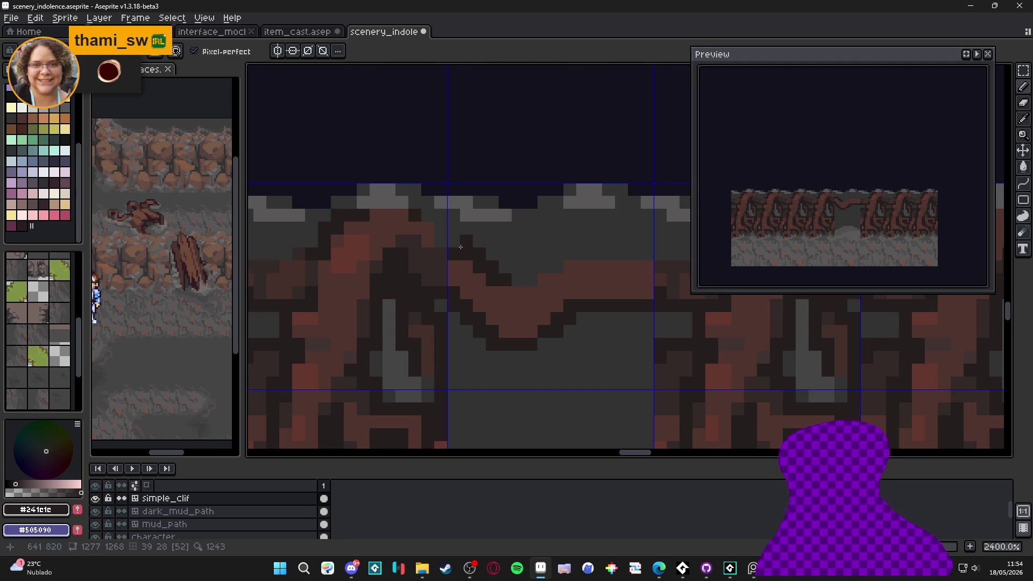
scroll(514, 285, down, 3)
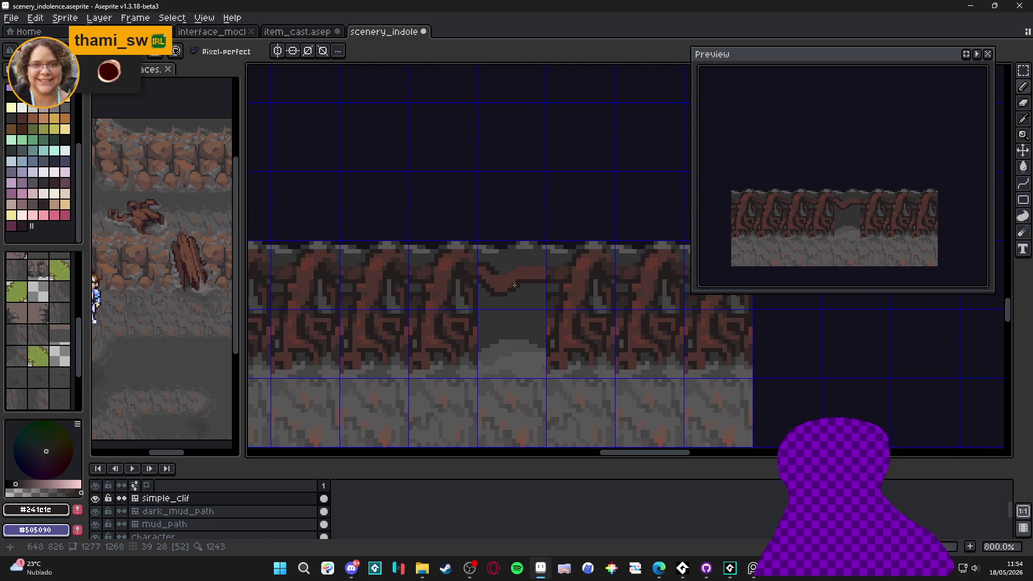
scroll(515, 286, up, 3)
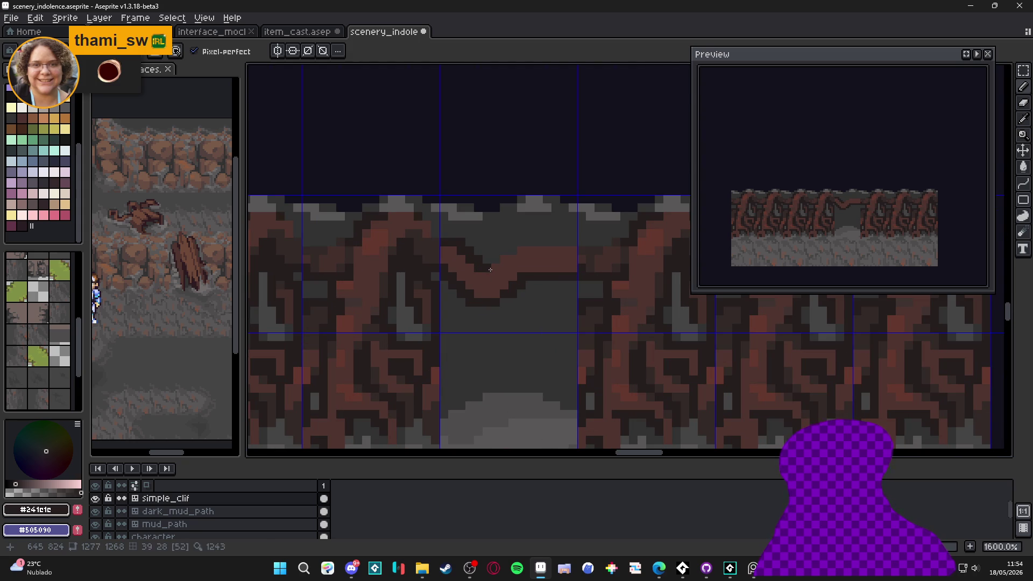
scroll(512, 303, down, 5)
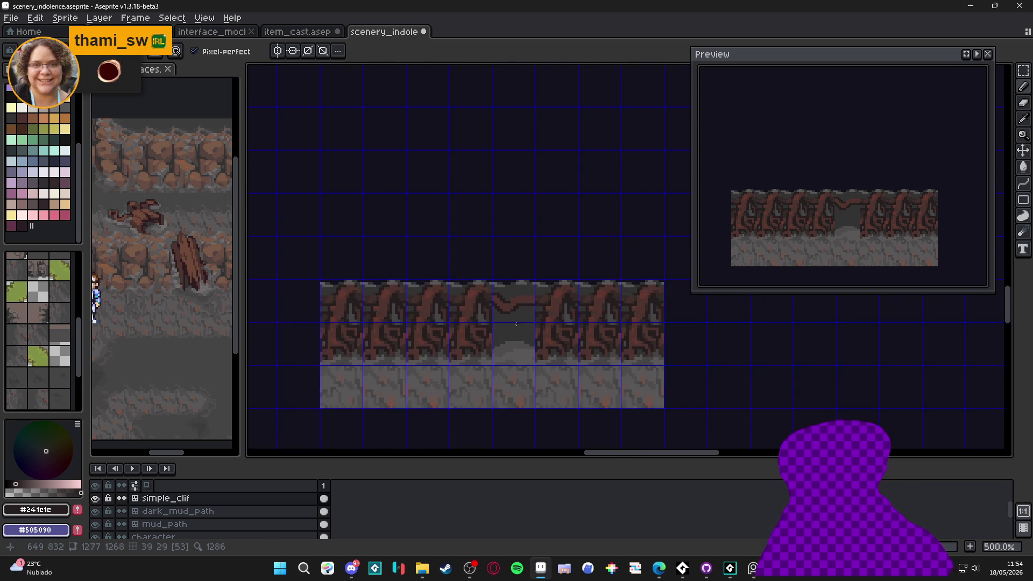
key(ctrl+apostrophe)
key(ctrl+apostrophe)
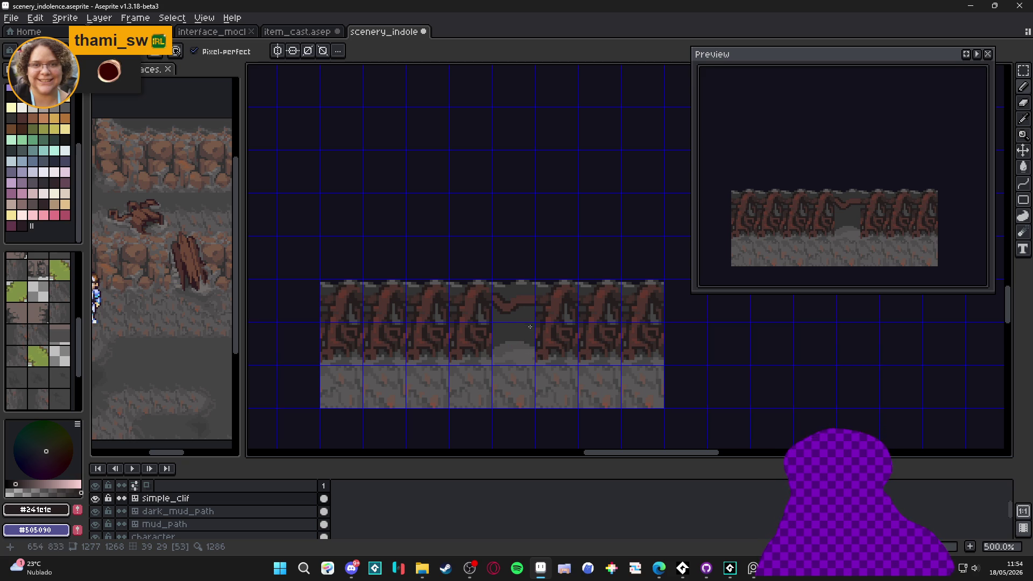
scroll(530, 328, up, 4)
alt+click(534, 344)
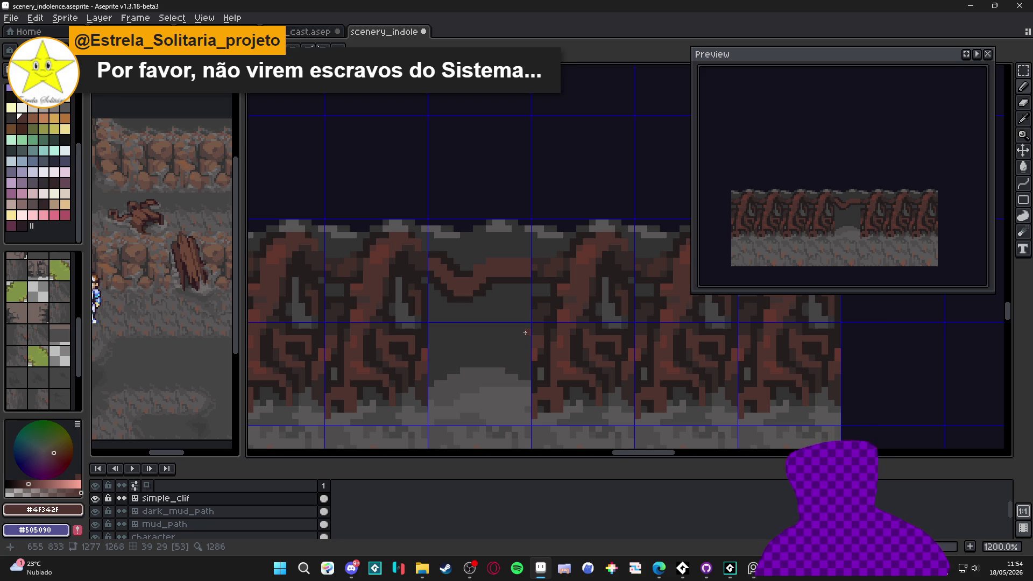
Draw a brown branch slanting down-left from the root arch toward the ground.
scroll(525, 331, up, 1)
drag(525, 331, 479, 383)
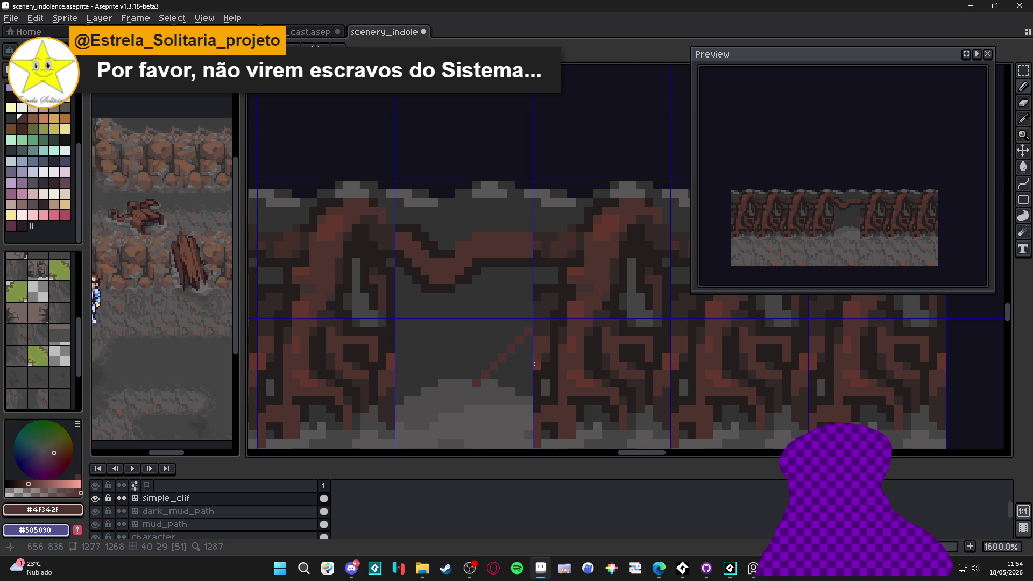
mouse_move(505, 391)
mouse_down()
mouse_move(478, 392)
mouse_move(494, 359)
mouse_up()
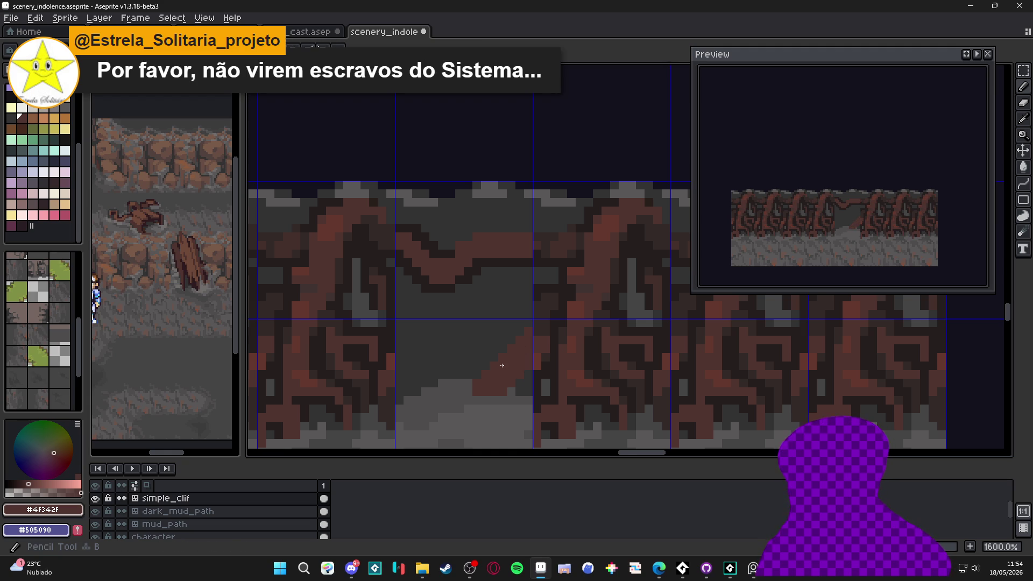
mouse_move(475, 380)
mouse_down()
mouse_move(450, 381)
mouse_move(455, 392)
mouse_up()
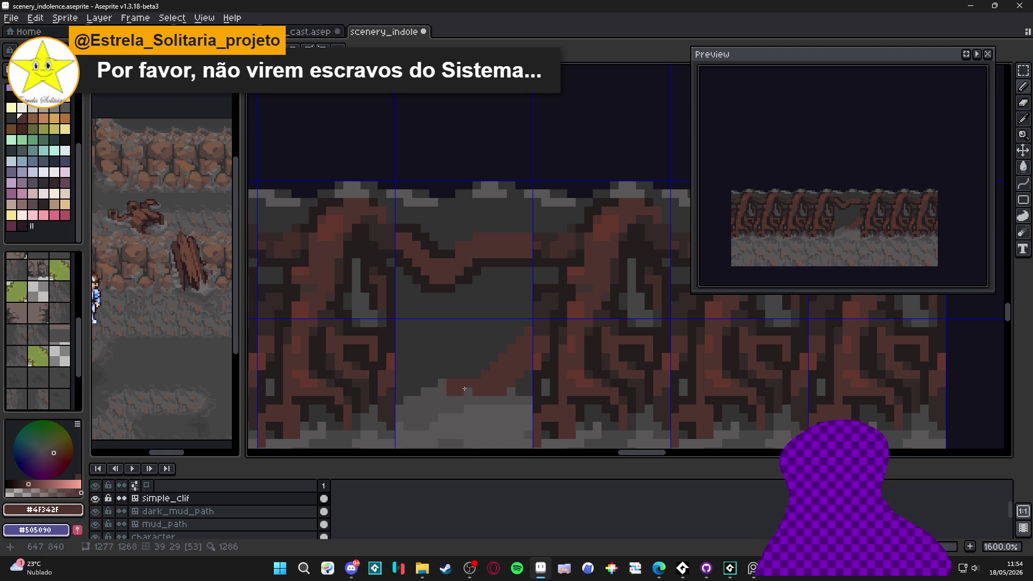
click(451, 408)
click(480, 401)
drag(507, 391, 503, 408)
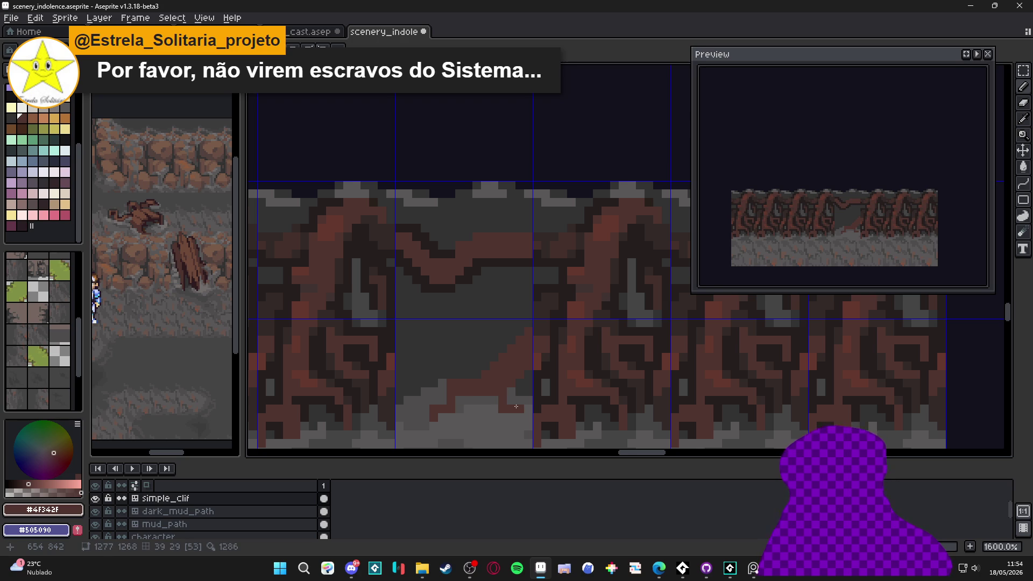
scroll(473, 417, left, 2)
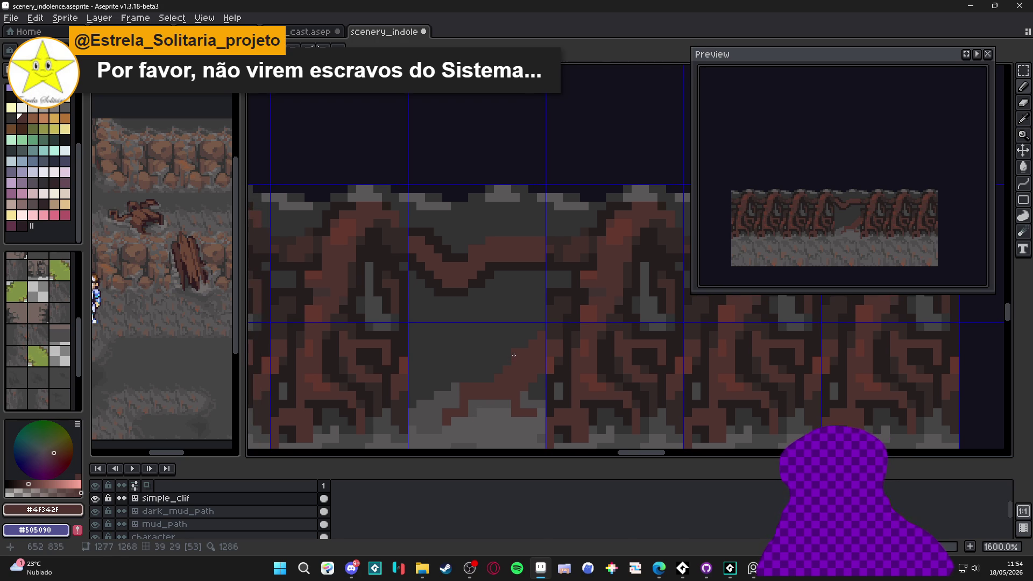
scroll(527, 335, up, 2)
Outline the new branch with a dark #241c1c diagonal stroke and pixels below it.
alt+click(558, 288)
click(545, 313)
click(532, 326)
mouse_move(532, 328)
mouse_down()
mouse_move(466, 403)
mouse_move(426, 402)
mouse_move(434, 363)
mouse_up()
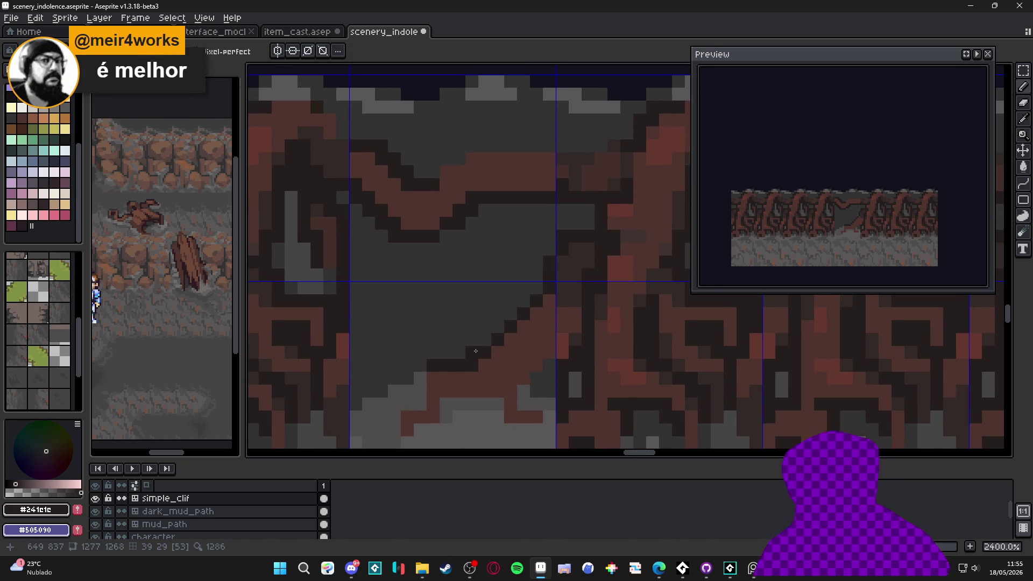
mouse_move(420, 377)
mouse_down()
mouse_move(394, 417)
mouse_move(421, 430)
mouse_move(446, 417)
mouse_move(446, 403)
mouse_move(445, 431)
mouse_move(458, 403)
mouse_move(495, 410)
mouse_up()
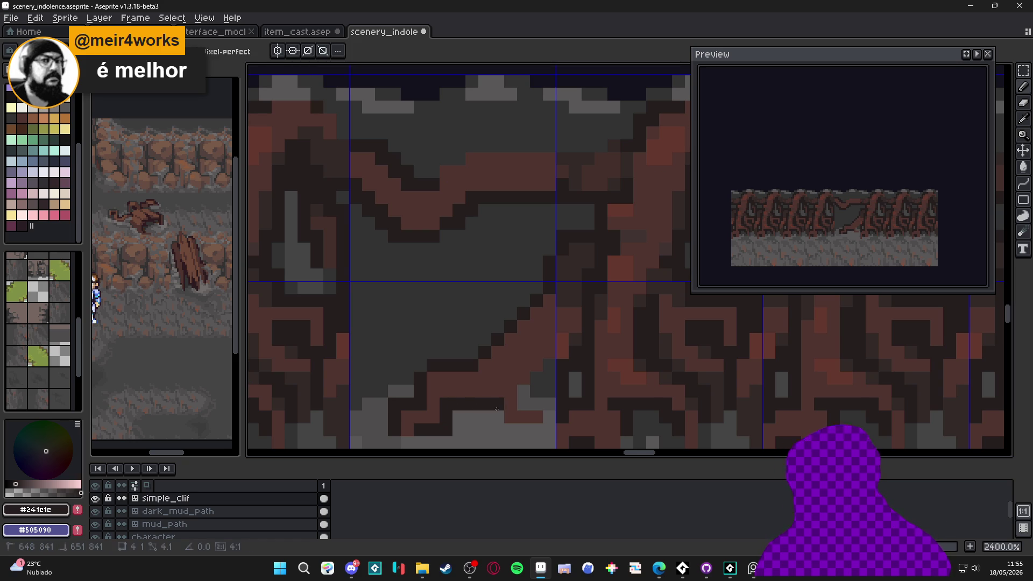
Add a stepped dark pixel outline up the branch's edge.
click(497, 417)
click(523, 404)
click(536, 404)
click(549, 404)
click(523, 404)
click(524, 391)
click(537, 391)
click(536, 378)
click(548, 378)
click(549, 366)
scroll(544, 381, down, 4)
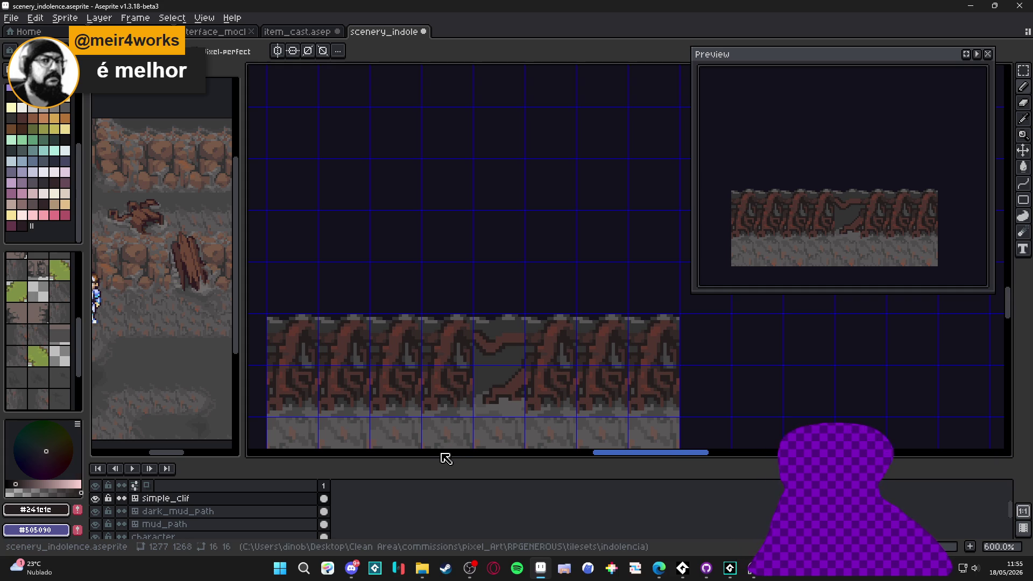
Eyedrop dark grey #323232 from the cliff background and recentre the tile strip.
scroll(416, 439, down, 1)
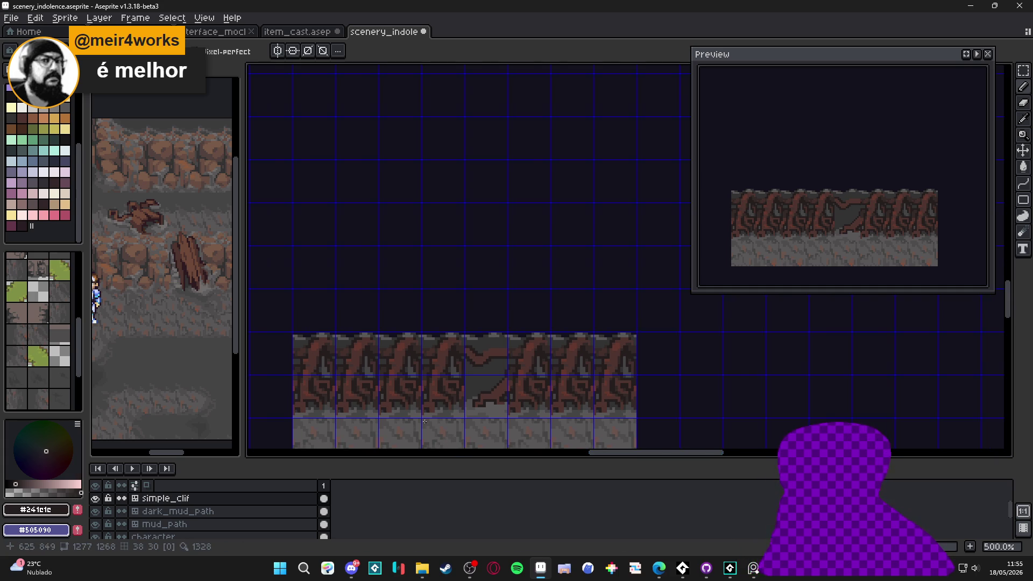
scroll(444, 371, down, 1)
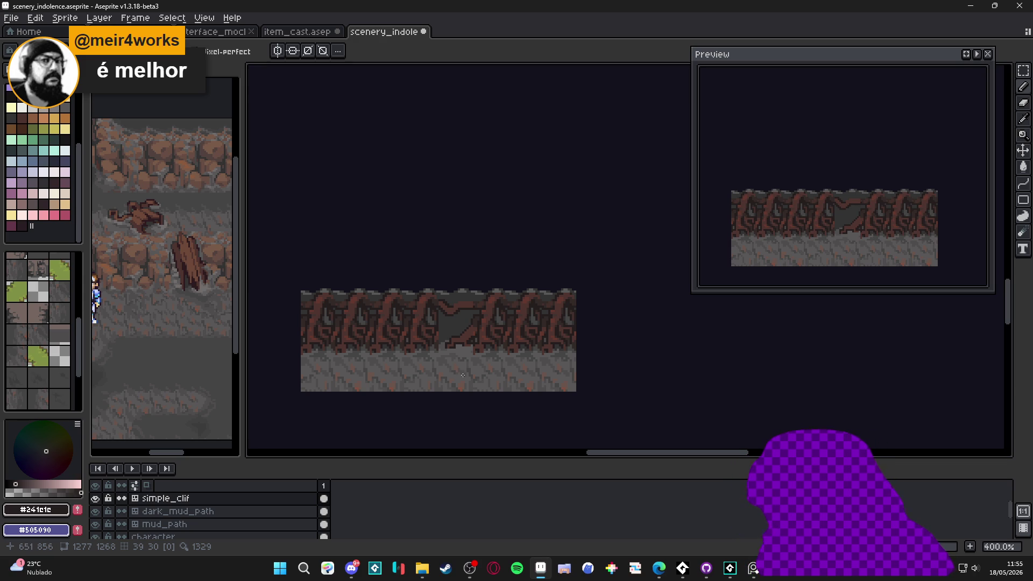
scroll(463, 375, down, 1)
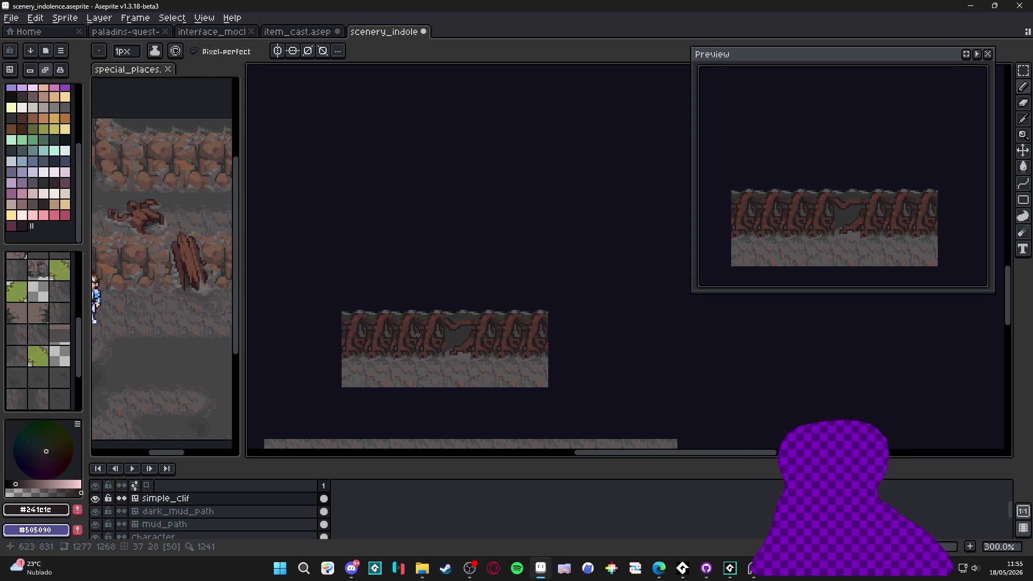
scroll(417, 334, up, 4)
scroll(430, 339, down, 2)
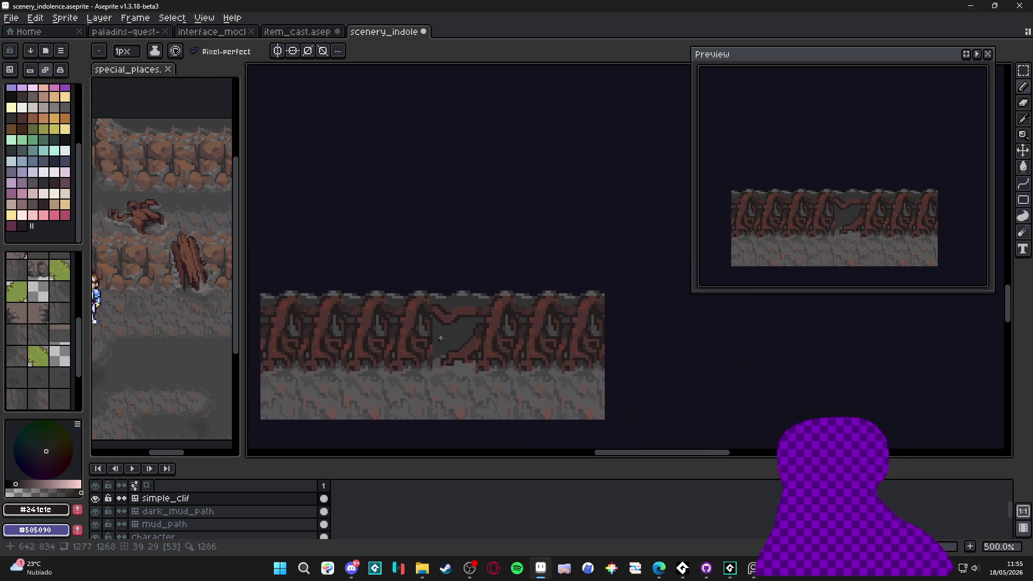
scroll(437, 341, up, 2)
alt+click(477, 337)
key(ctrl+apostrophe)
mouse_move(382, 331)
mouse_down()
mouse_move(562, 295)
mouse_move(496, 310)
mouse_up()
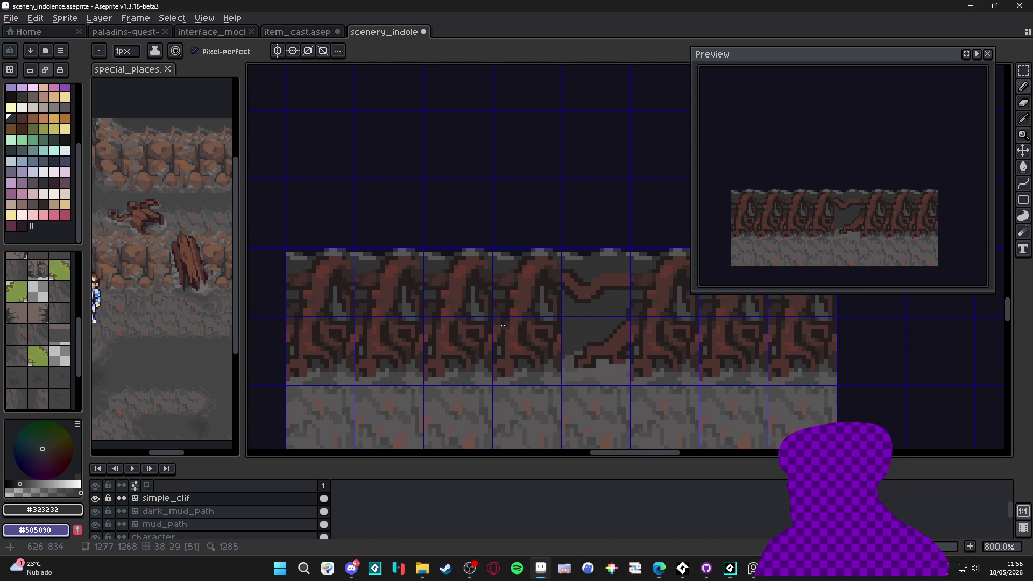
With a 4px brush, dab grey over the root tops, undoing the bad strokes.
drag(477, 340, 436, 338)
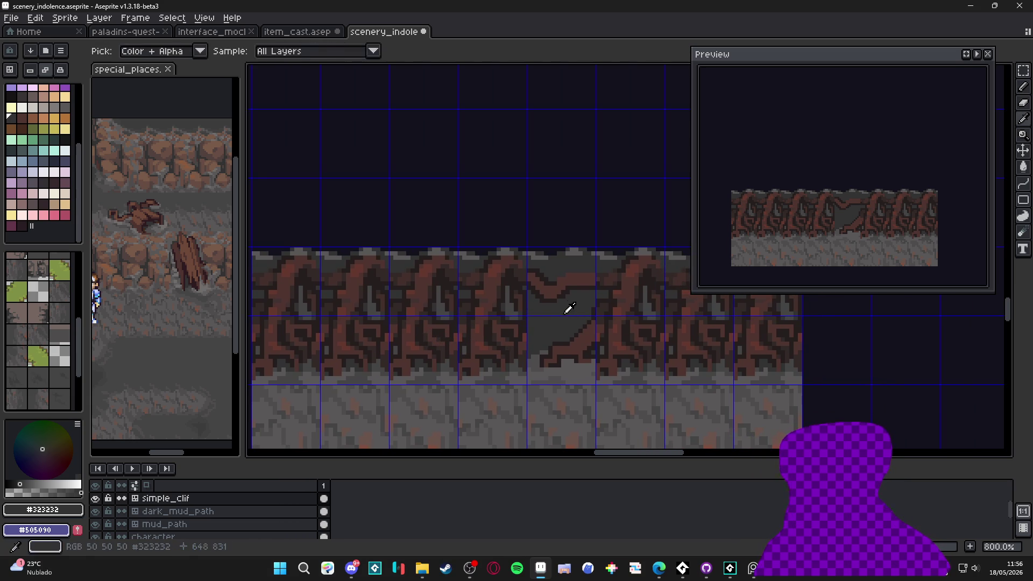
scroll(570, 302, right, 2)
key(plus)
key(plus)
key(plus)
scroll(596, 286, down, 1)
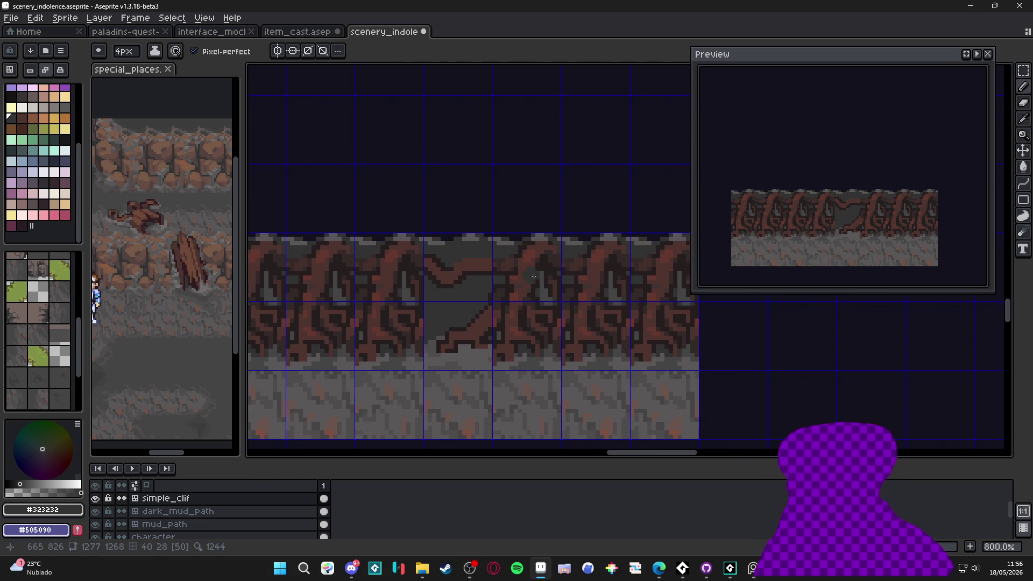
scroll(564, 277, right, 3)
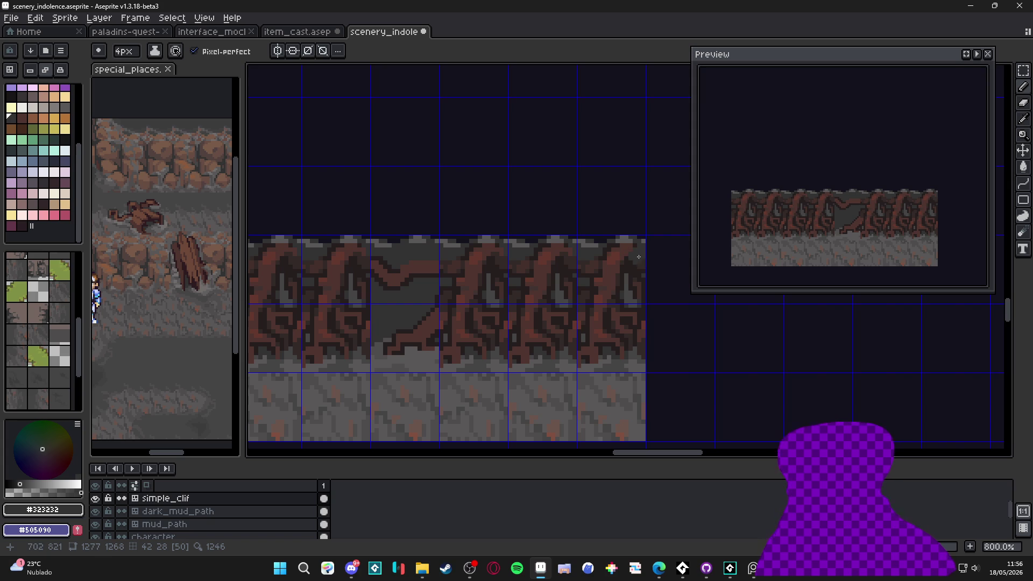
click(611, 252)
click(540, 254)
click(505, 258)
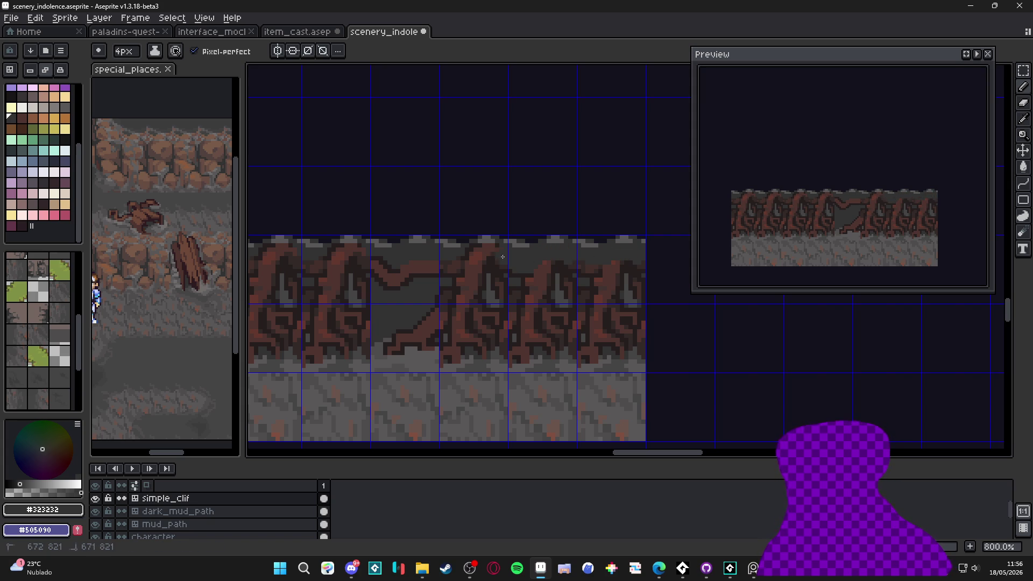
mouse_move(476, 252)
mouse_down()
mouse_move(450, 272)
mouse_move(461, 299)
mouse_move(569, 303)
mouse_up()
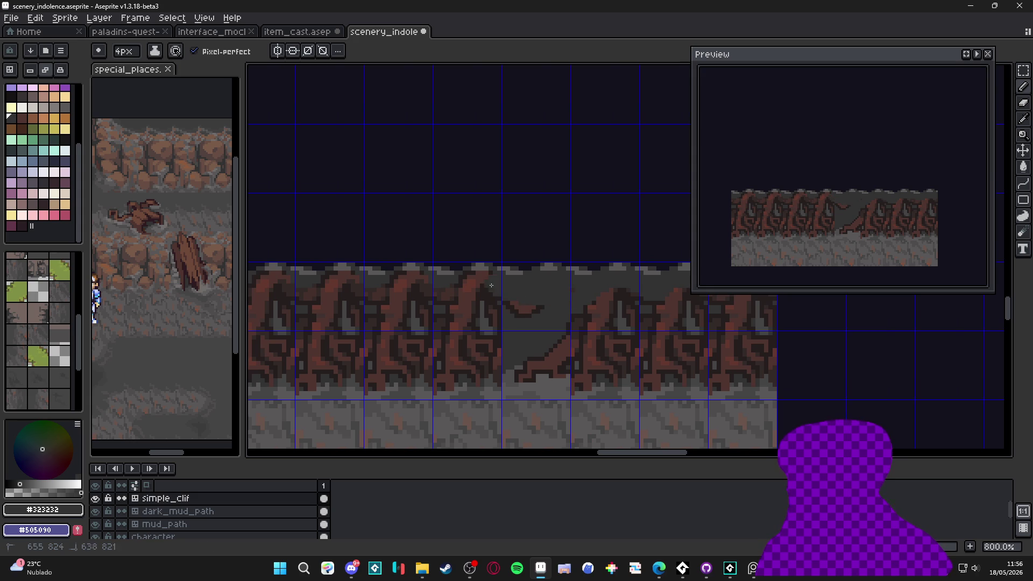
key(ctrl+z)
key(ctrl+z)
key(ctrl+z)
Paint the upper rows of the root tiles grey across the strip.
mouse_move(544, 349)
mouse_down()
mouse_move(403, 341)
mouse_move(392, 351)
mouse_move(451, 362)
mouse_up()
scroll(450, 363, down, 2)
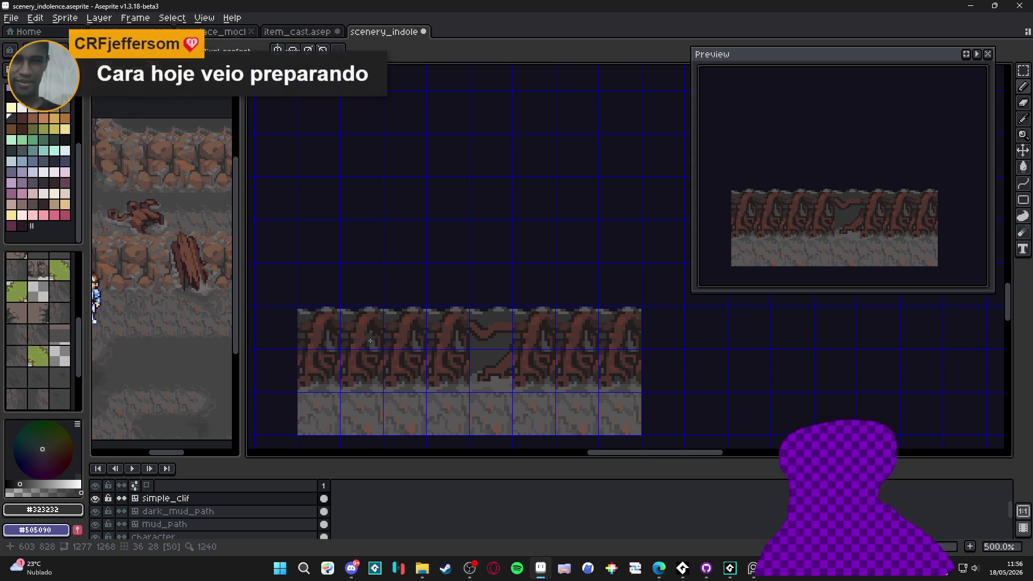
scroll(470, 379, up, 1)
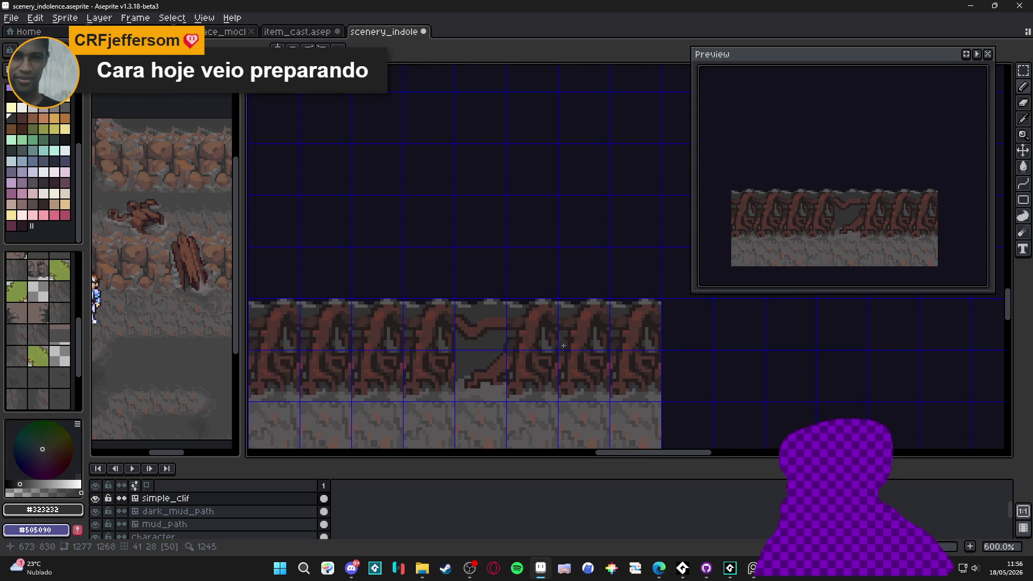
scroll(791, 325, up, 1)
mouse_move(477, 325)
mouse_down()
mouse_move(496, 341)
mouse_move(421, 347)
mouse_up()
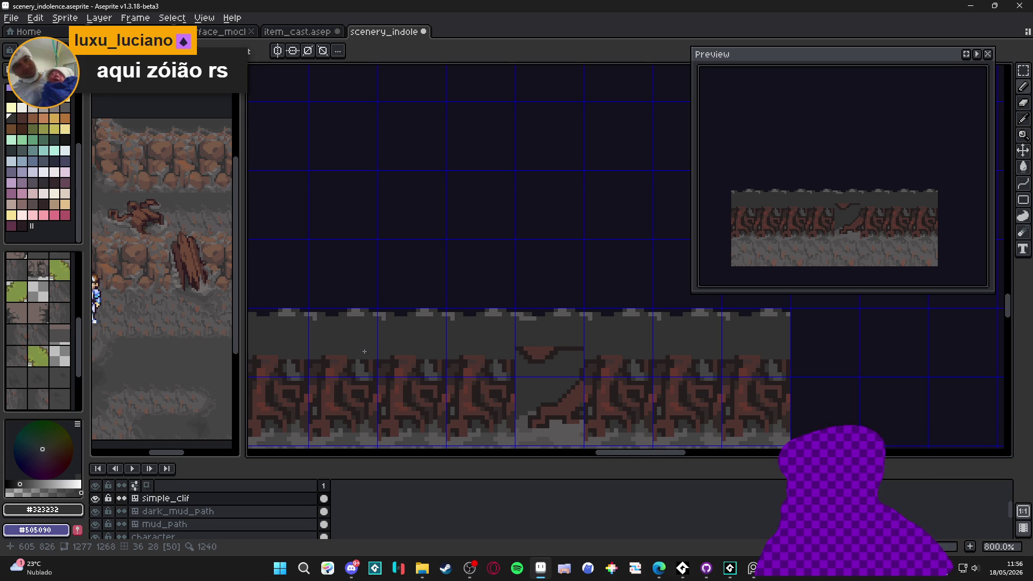
drag(393, 357, 419, 341)
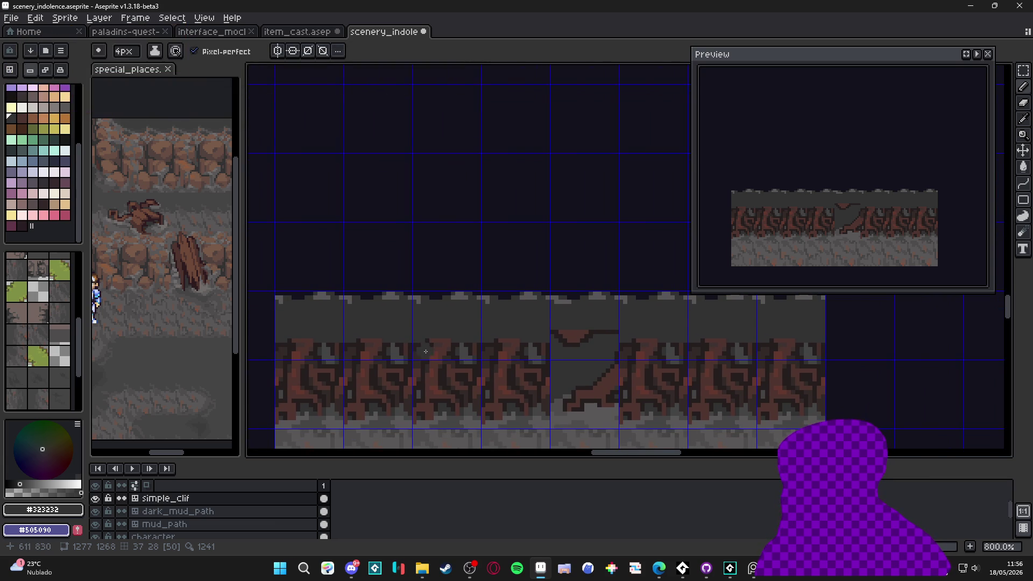
mouse_move(424, 347)
mouse_down()
mouse_move(374, 328)
mouse_move(427, 327)
mouse_up()
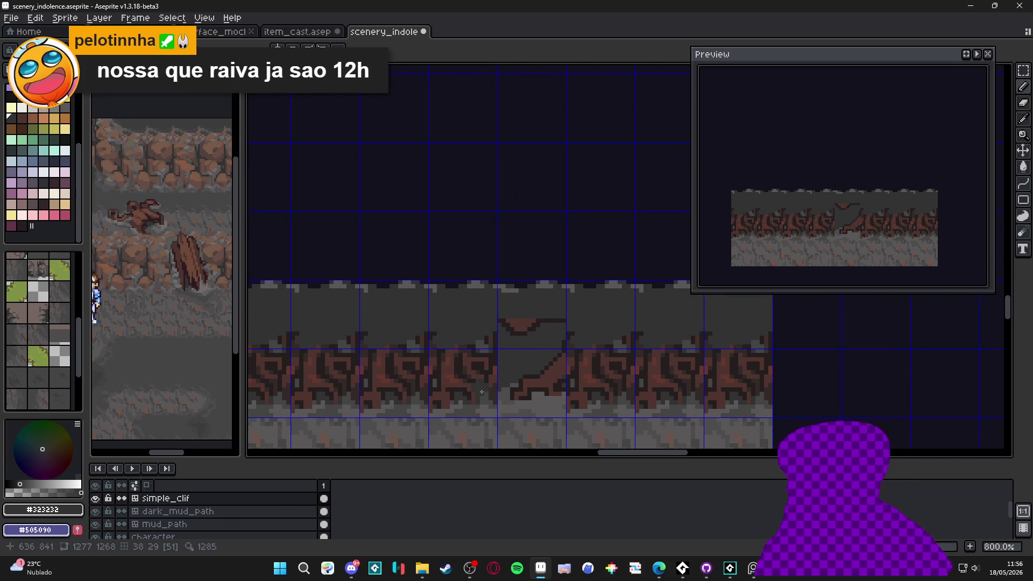
Paint grey over the remaining root lines and the middle tile's brown wedge.
drag(424, 383, 554, 366)
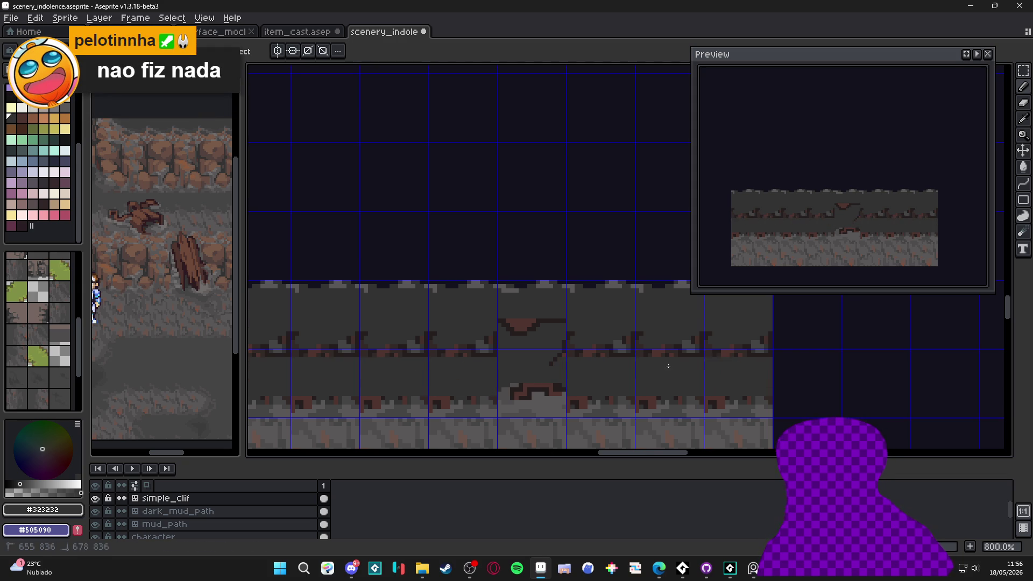
drag(763, 355, 646, 353)
drag(541, 329, 500, 322)
drag(565, 345, 552, 363)
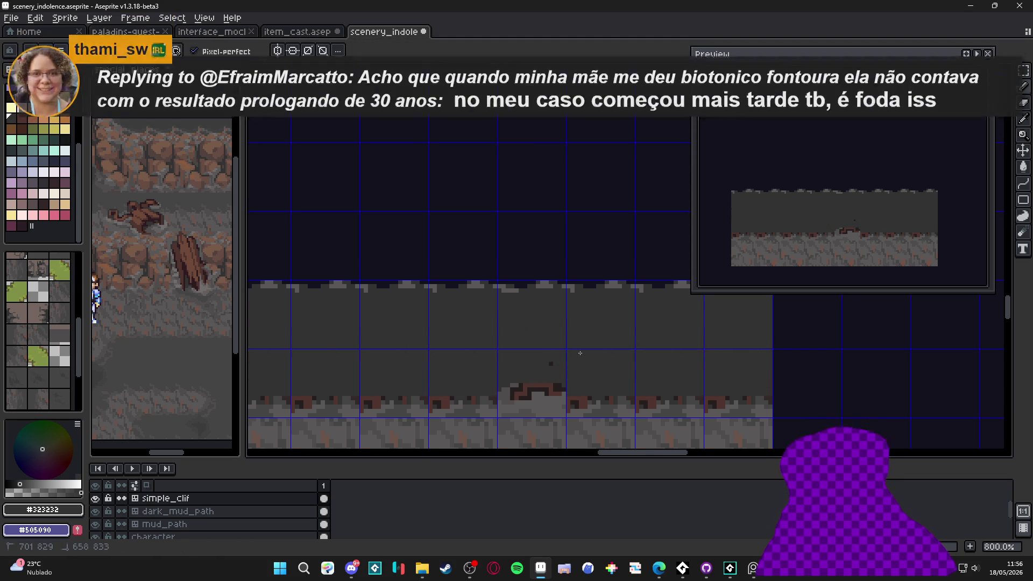
scroll(546, 378, up, 2)
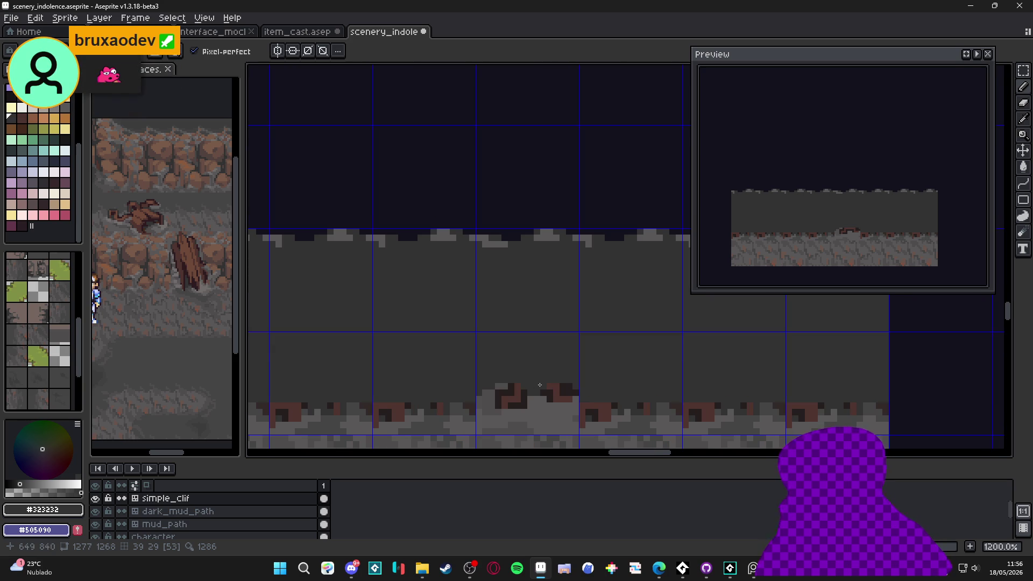
mouse_move(541, 385)
mouse_down()
mouse_move(540, 362)
mouse_move(484, 377)
mouse_move(493, 388)
mouse_move(511, 371)
mouse_move(492, 352)
mouse_move(575, 376)
mouse_up()
scroll(540, 362, up, 1)
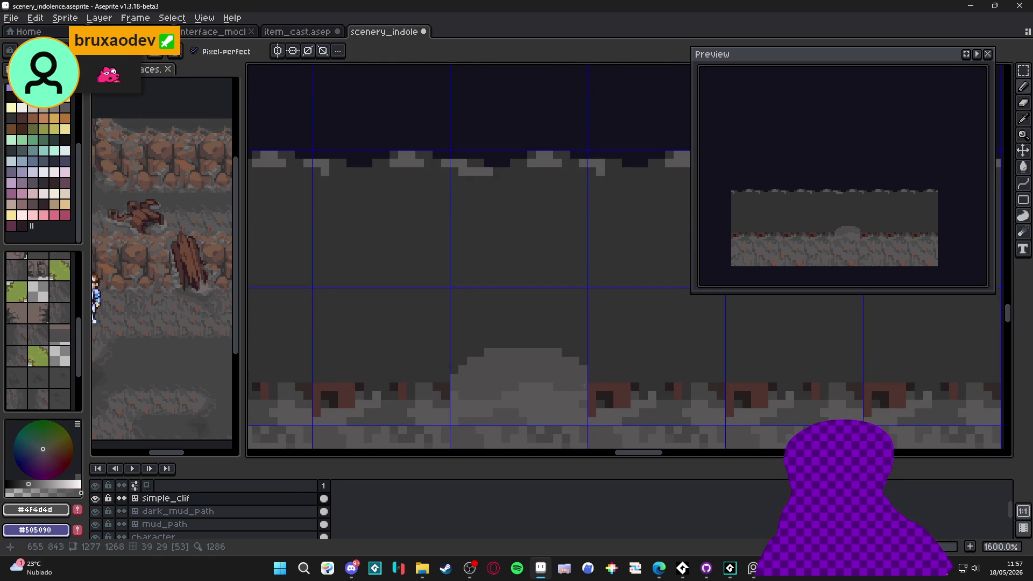
Sample mid grey #454444, undo the last stroke, and shade the central mound.
alt+click(653, 396)
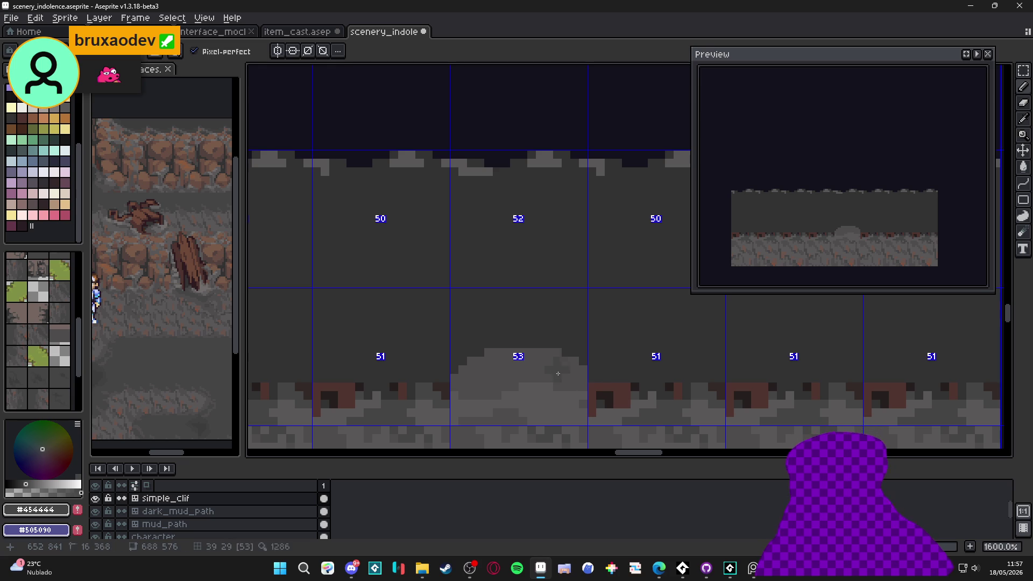
key(ctrl+z)
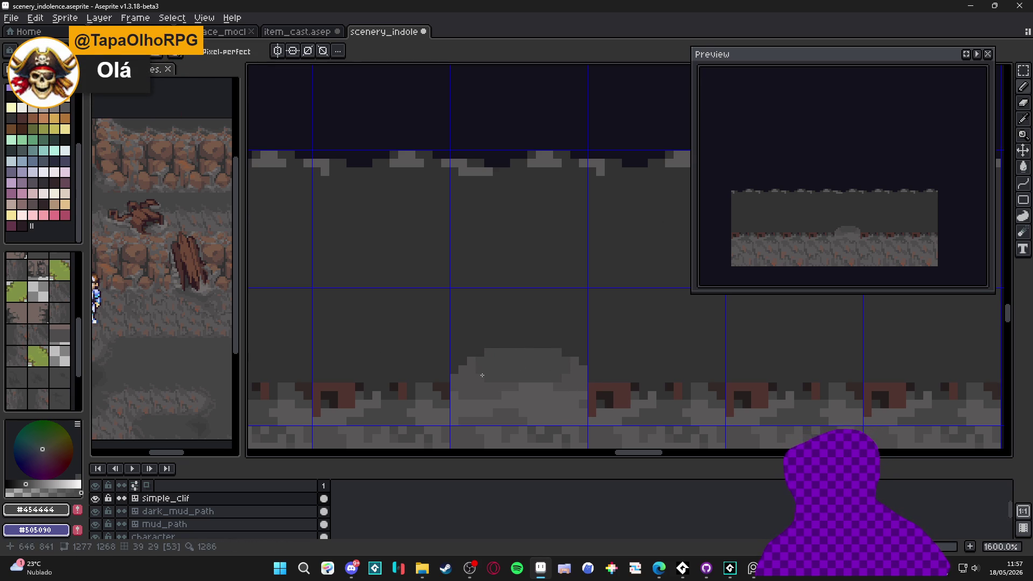
scroll(517, 364, down, 1)
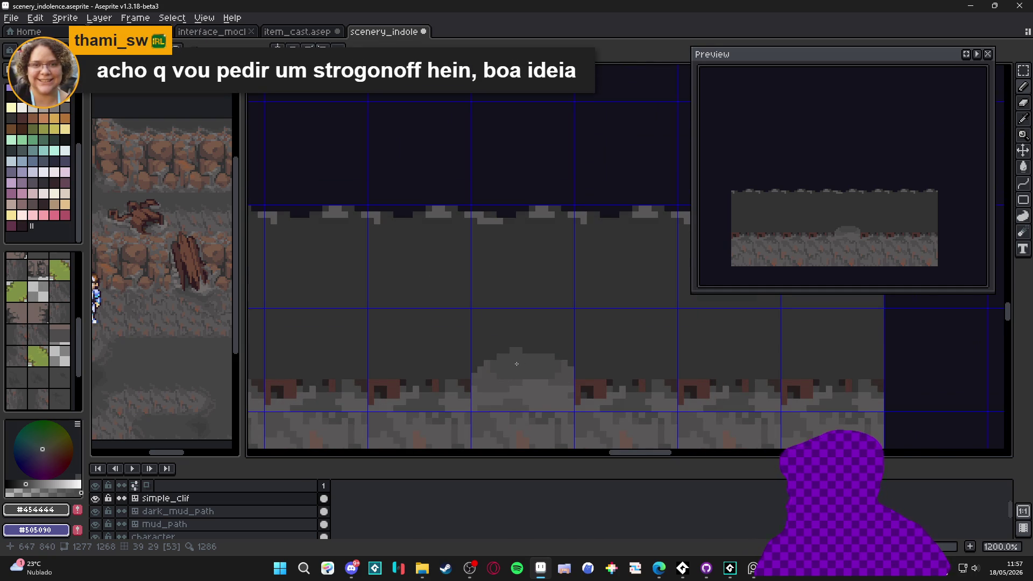
click(516, 350)
click(535, 350)
click(475, 371)
click(471, 386)
mouse_move(465, 379)
mouse_down()
mouse_move(439, 383)
mouse_move(465, 381)
mouse_up()
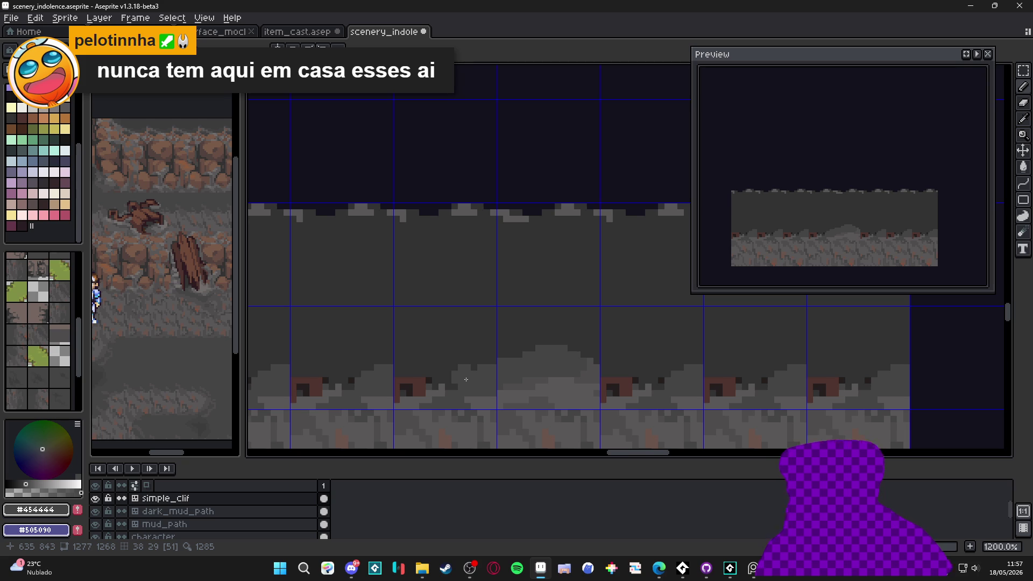
Draw a thin light-grey vertical streak in tile 51 and grey over leftover brown pixels.
scroll(465, 379, up, 3)
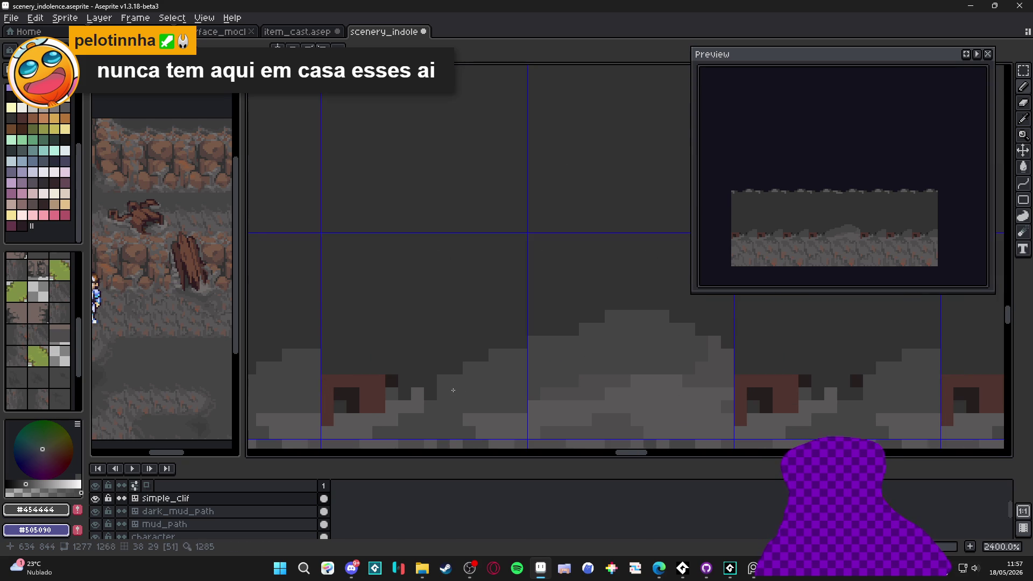
key(Tab)
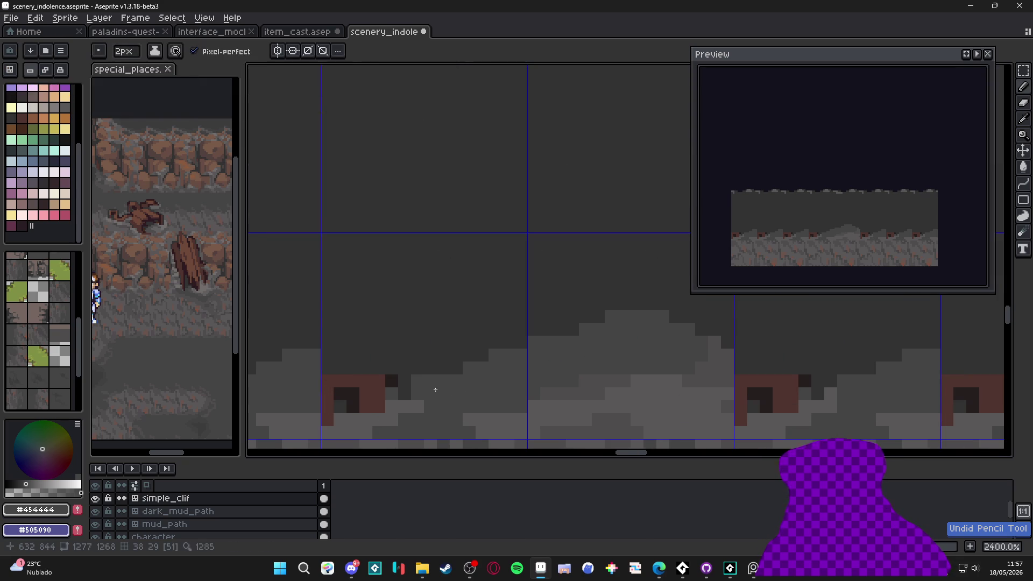
click(431, 368)
shift+click(430, 317)
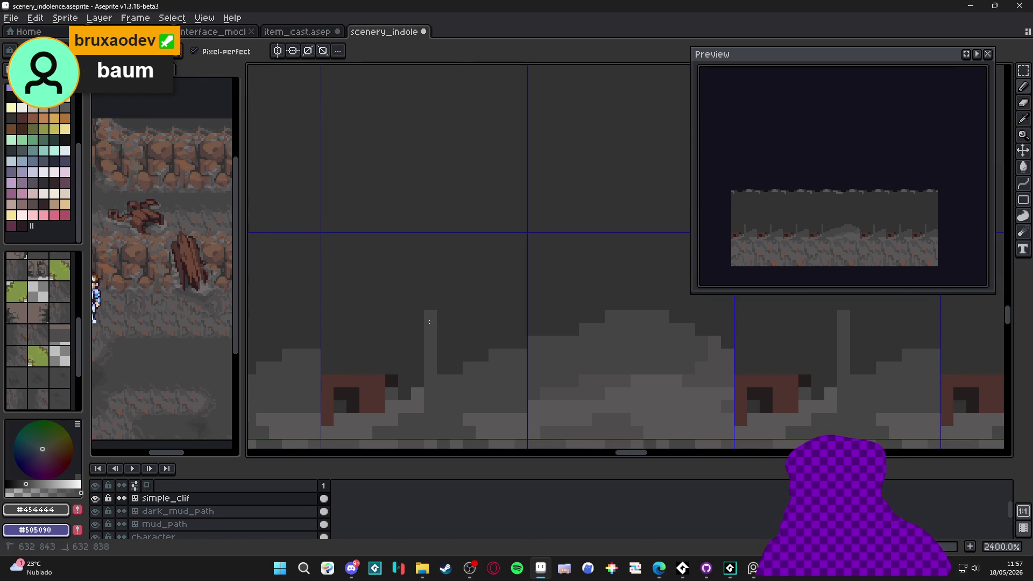
scroll(457, 386, down, 2)
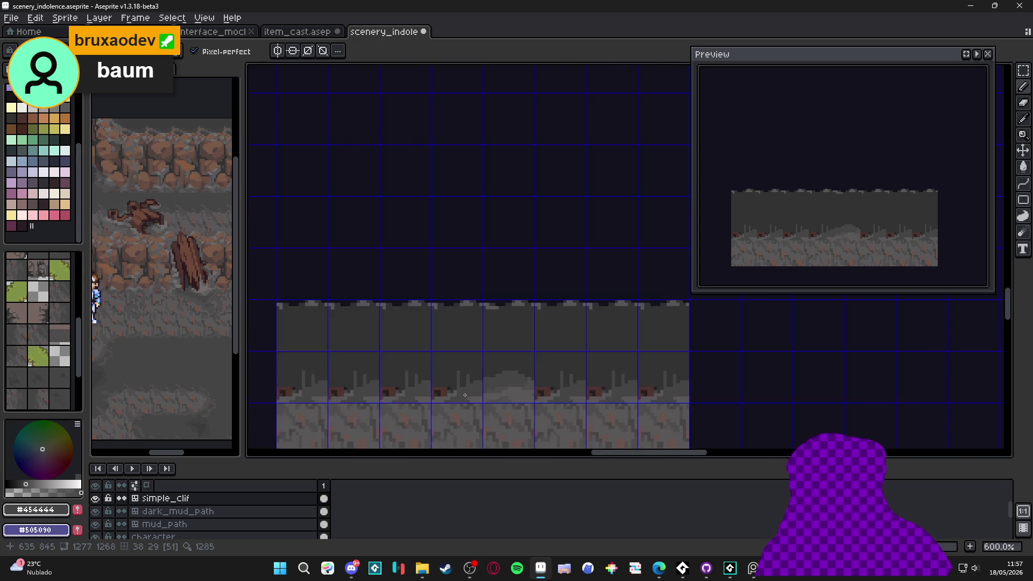
mouse_move(449, 382)
mouse_down()
mouse_move(425, 377)
mouse_move(462, 355)
mouse_move(398, 387)
mouse_up()
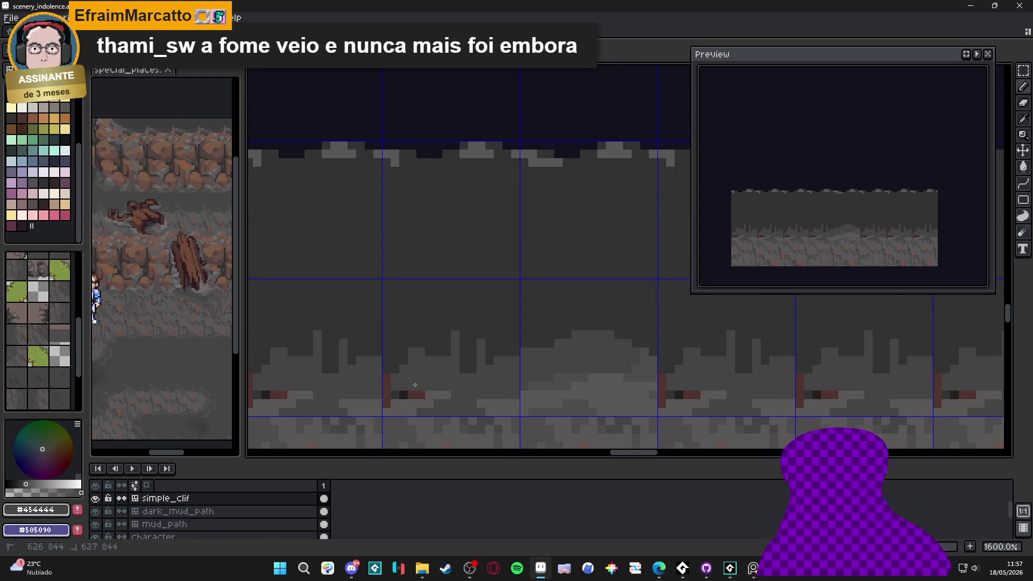
Grey out the dark brown strip across tiles, then eyedrop lighter grey #595757.
alt+click(434, 397)
drag(434, 396, 396, 405)
alt+click(409, 380)
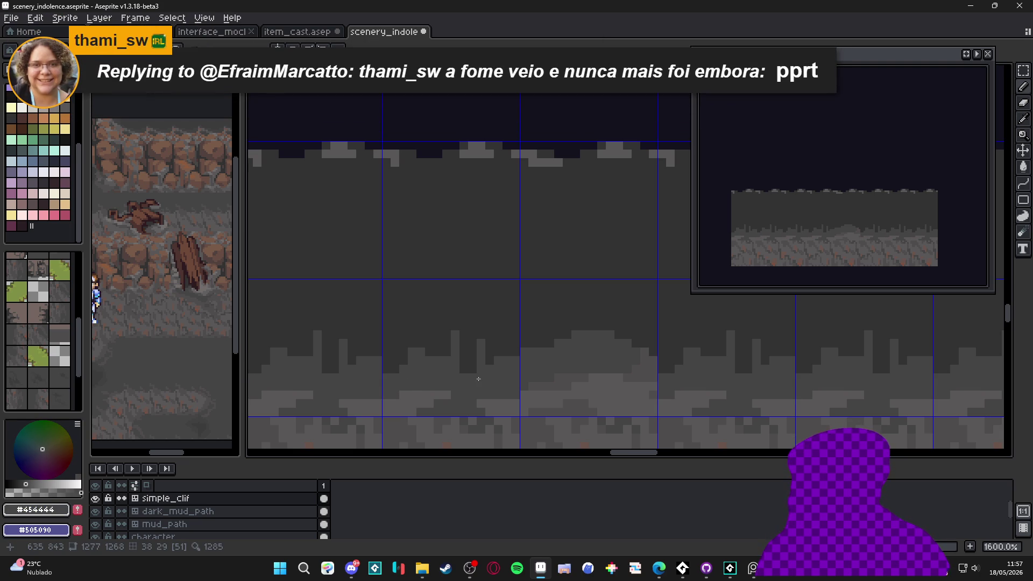
scroll(434, 346, down, 3)
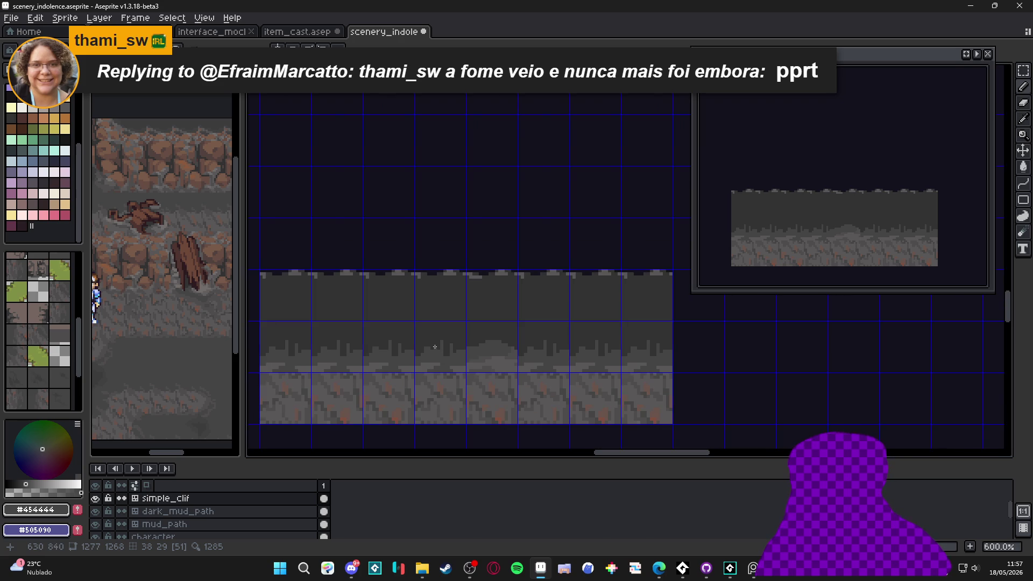
scroll(434, 347, up, 3)
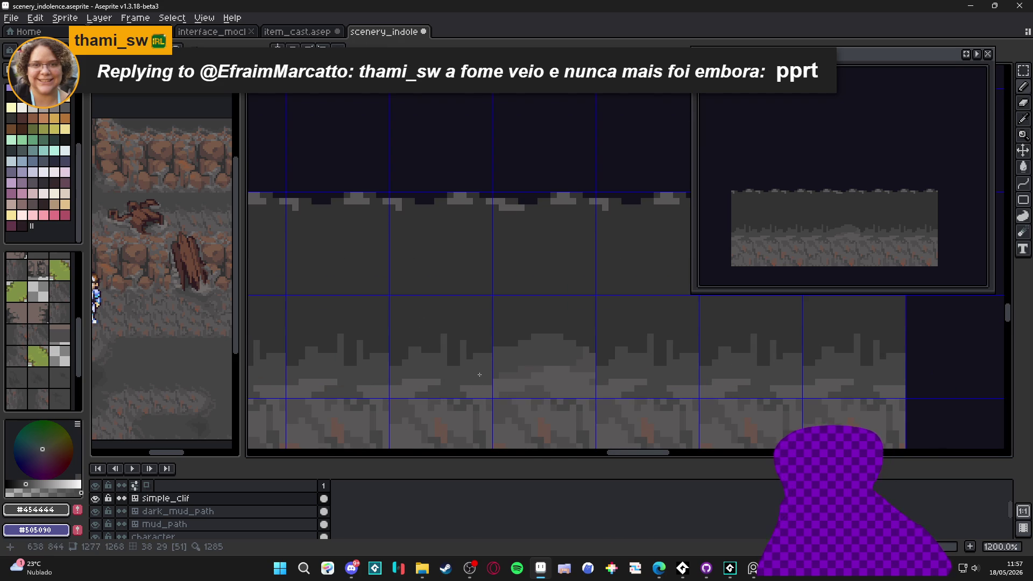
scroll(470, 356, down, 2)
scroll(426, 371, up, 3)
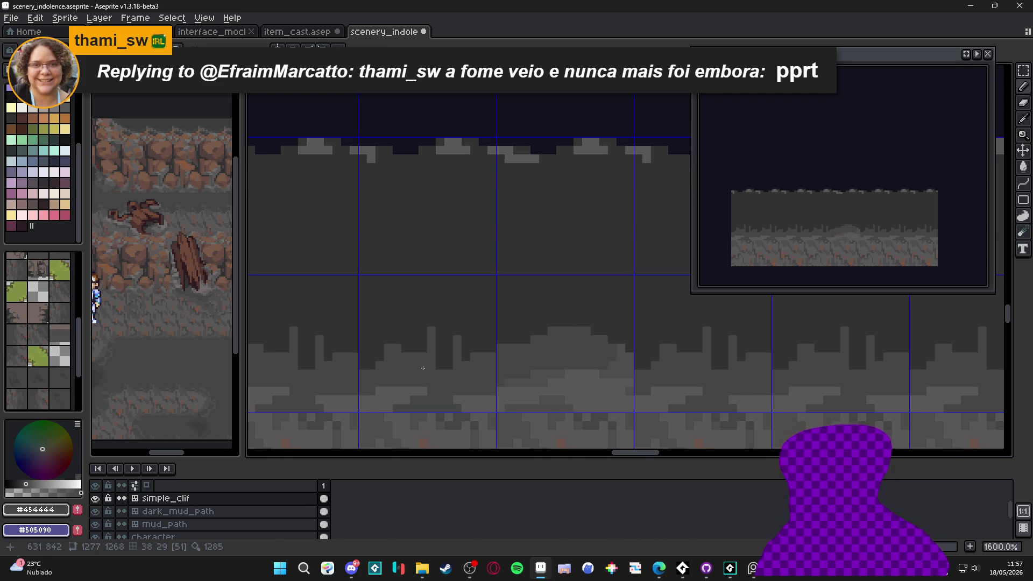
scroll(431, 345, left, 1)
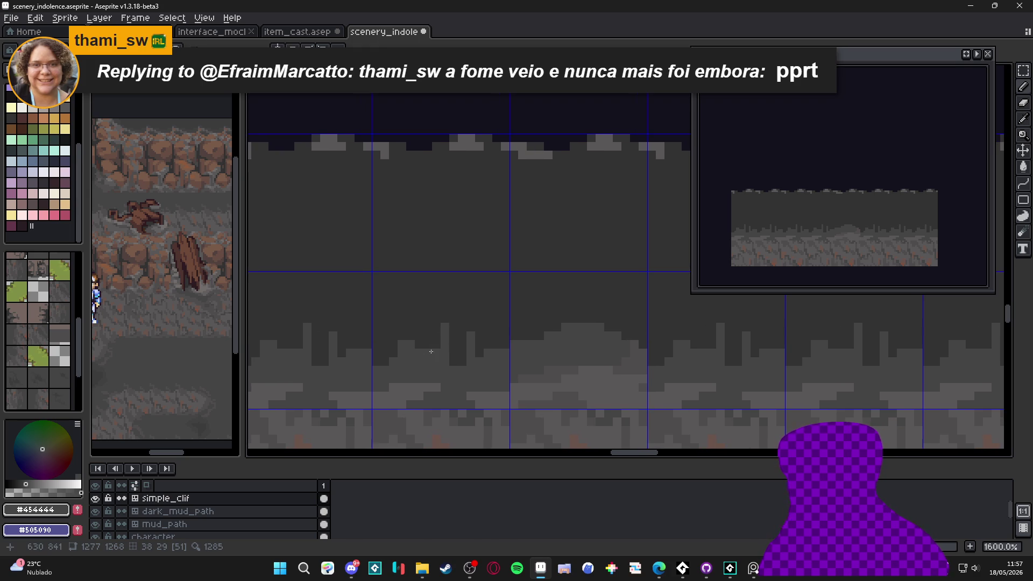
scroll(432, 376, up, 2)
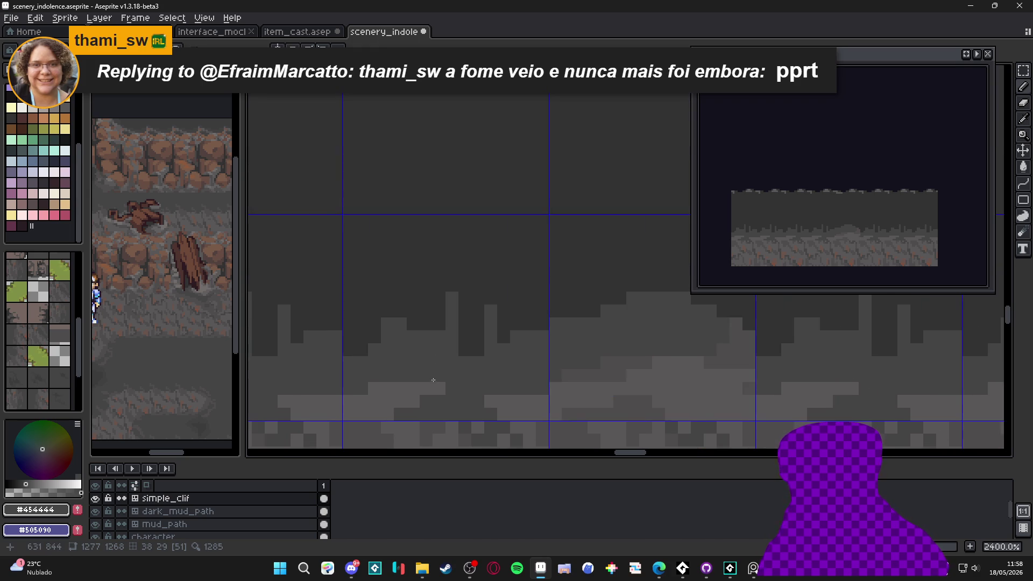
alt+click(438, 381)
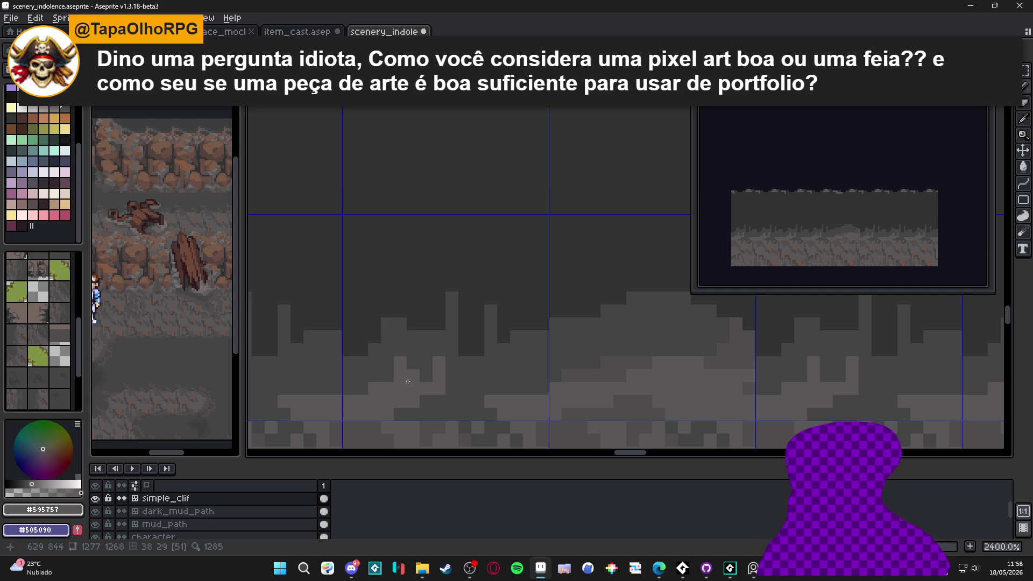
scroll(408, 380, down, 5)
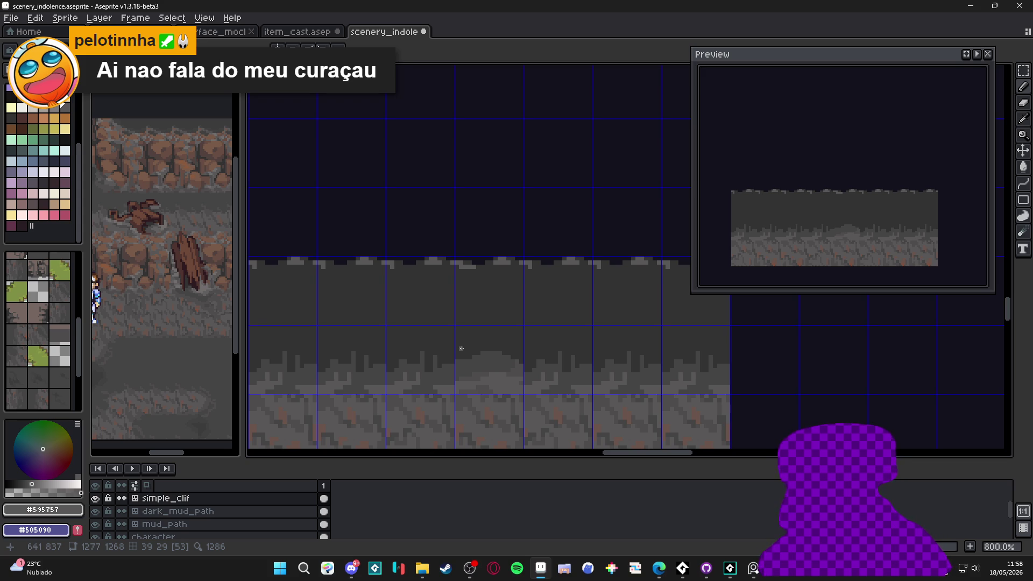
scroll(461, 348, down, 3)
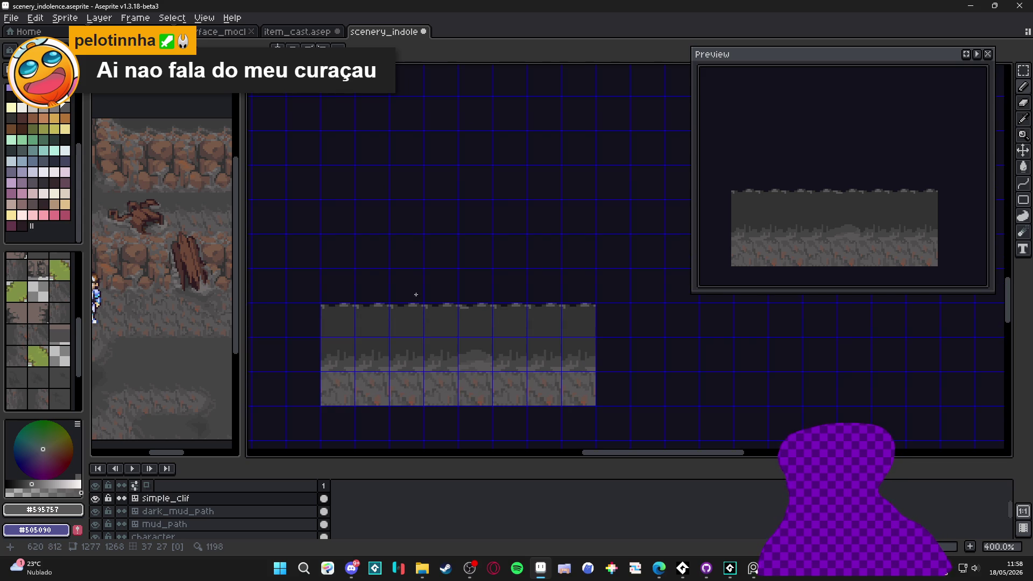
scroll(409, 341, up, 2)
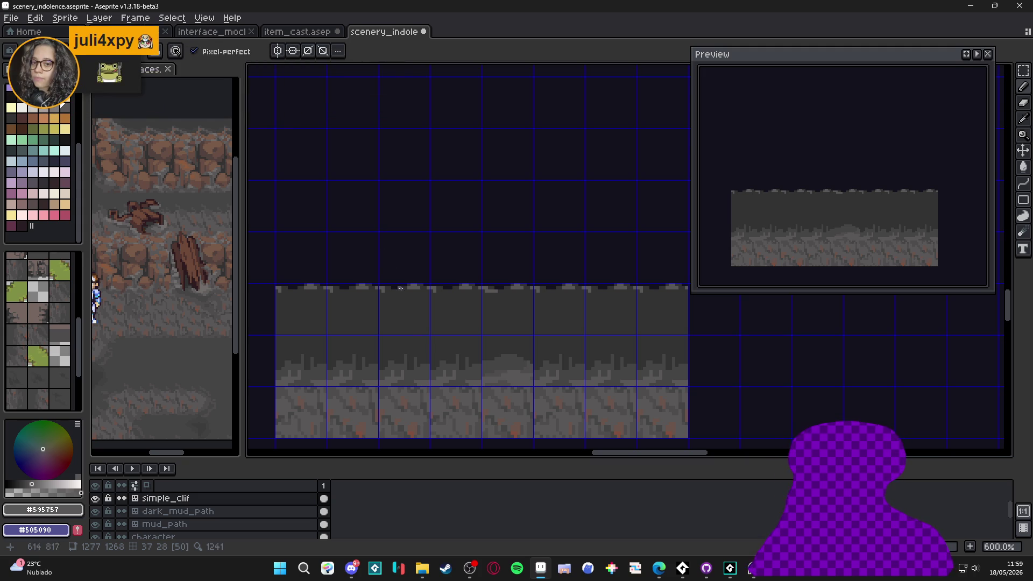
scroll(400, 318, down, 1)
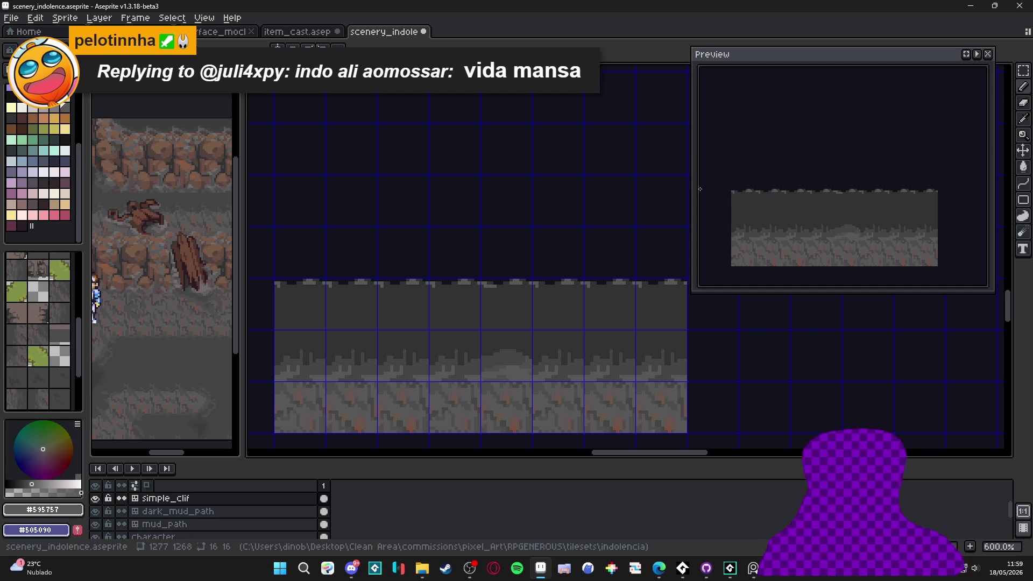
scroll(477, 342, up, 3)
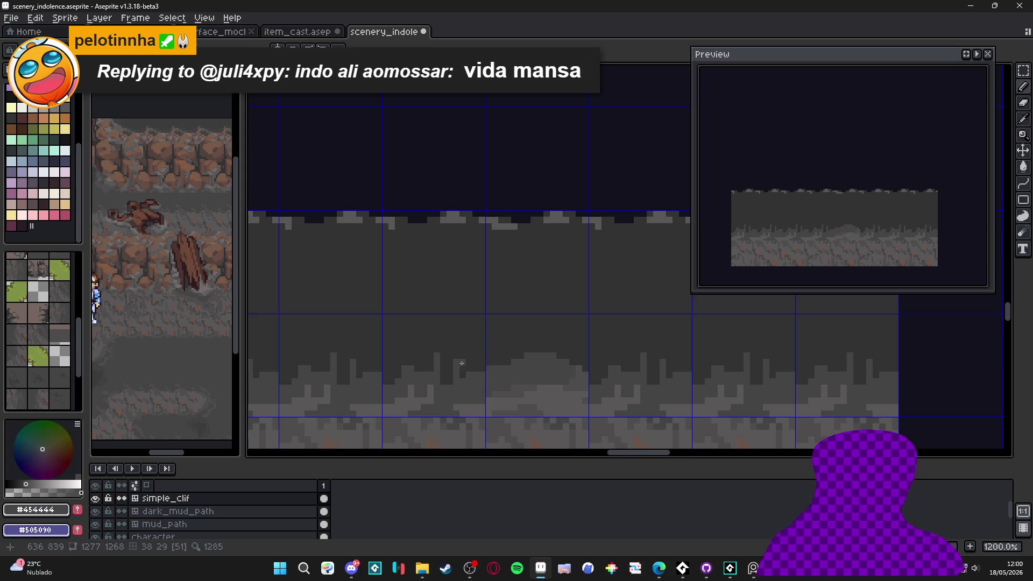
Paint dark and mid grey pixels into the cliff shading, then lighten the band's upper ridge.
scroll(453, 376, up, 3)
mouse_move(437, 371)
mouse_down()
mouse_move(424, 371)
mouse_move(437, 384)
mouse_move(424, 397)
mouse_up()
click(411, 352)
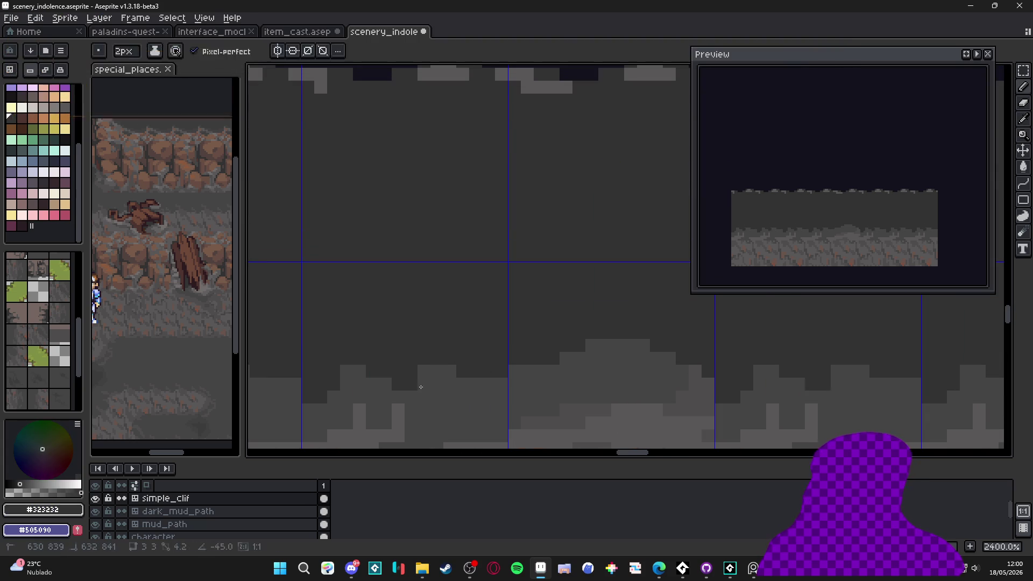
alt+click(399, 359)
click(385, 371)
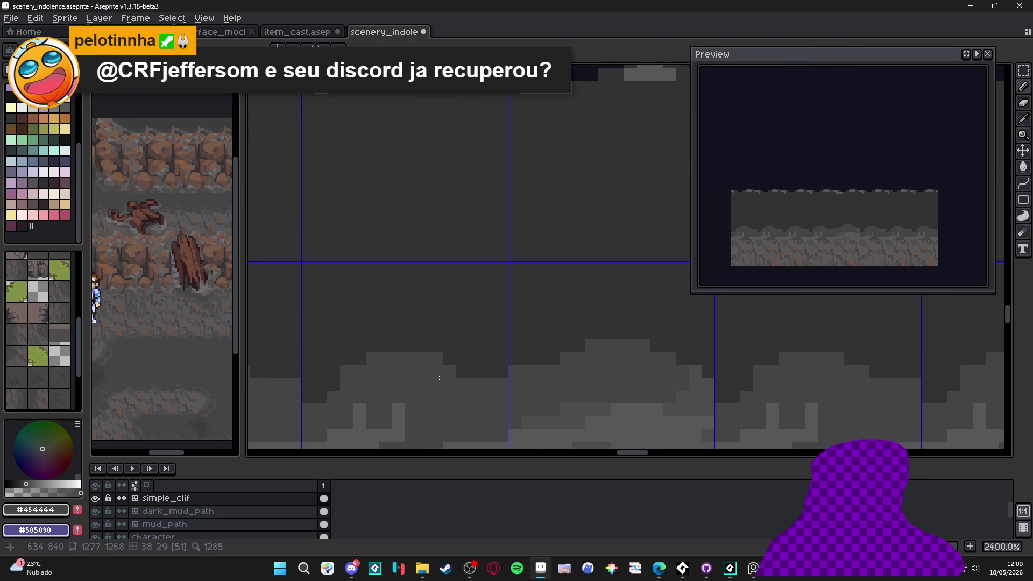
drag(349, 373, 510, 353)
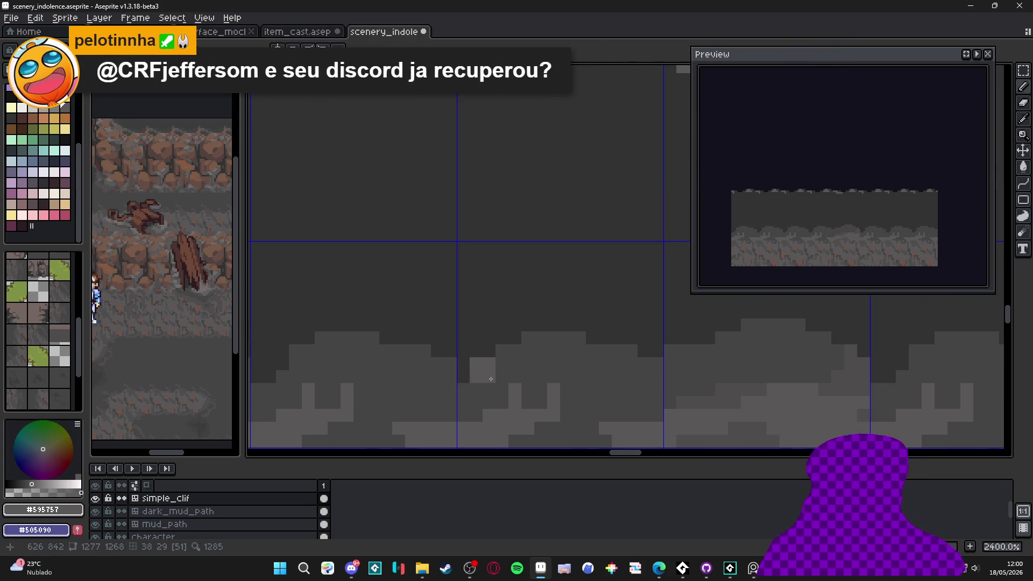
click(489, 350)
mouse_move(502, 337)
mouse_down()
mouse_move(515, 338)
mouse_move(463, 350)
mouse_up()
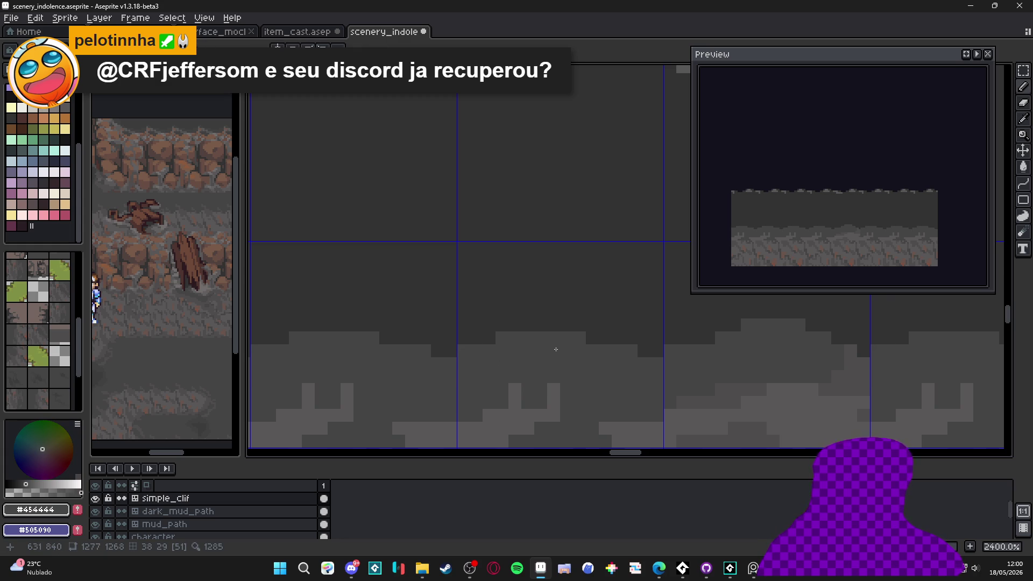
Add lighter highlight pixels along the ridge, then undo the last lightened pixels.
scroll(567, 344, down, 2)
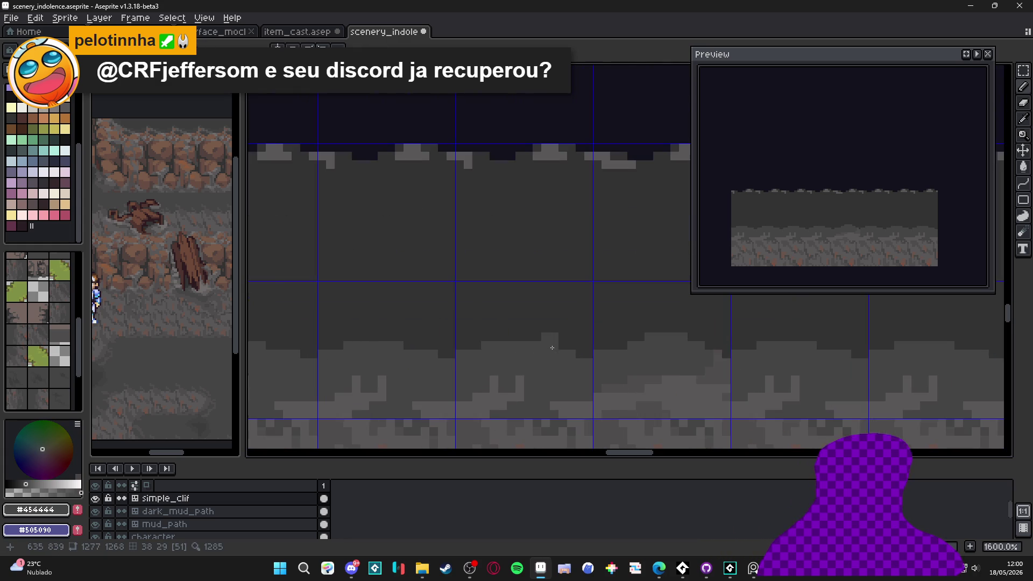
scroll(553, 356, up, 1)
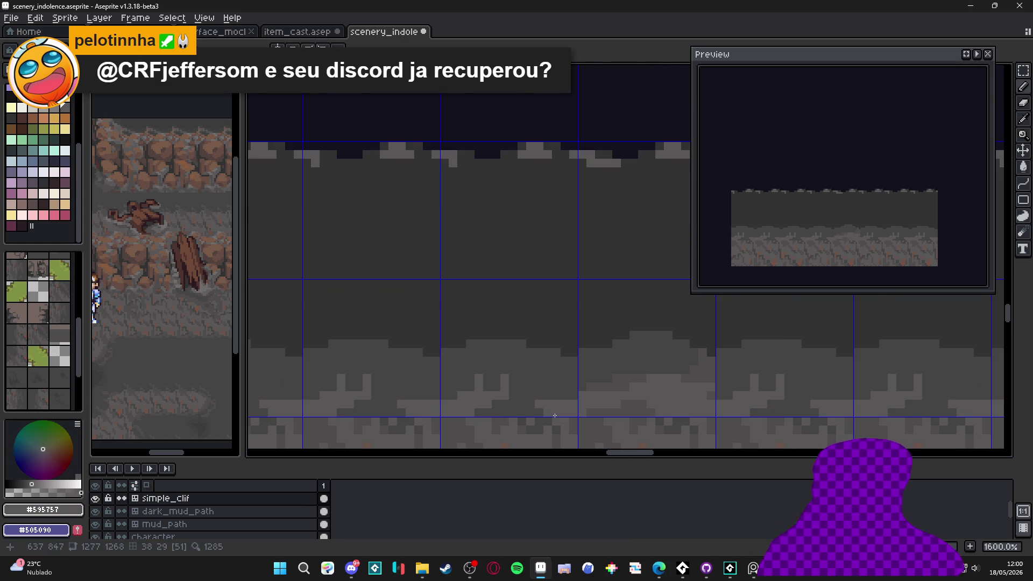
mouse_move(534, 409)
mouse_down()
mouse_move(483, 409)
mouse_move(487, 387)
mouse_up()
click(513, 396)
key(ctrl+z)
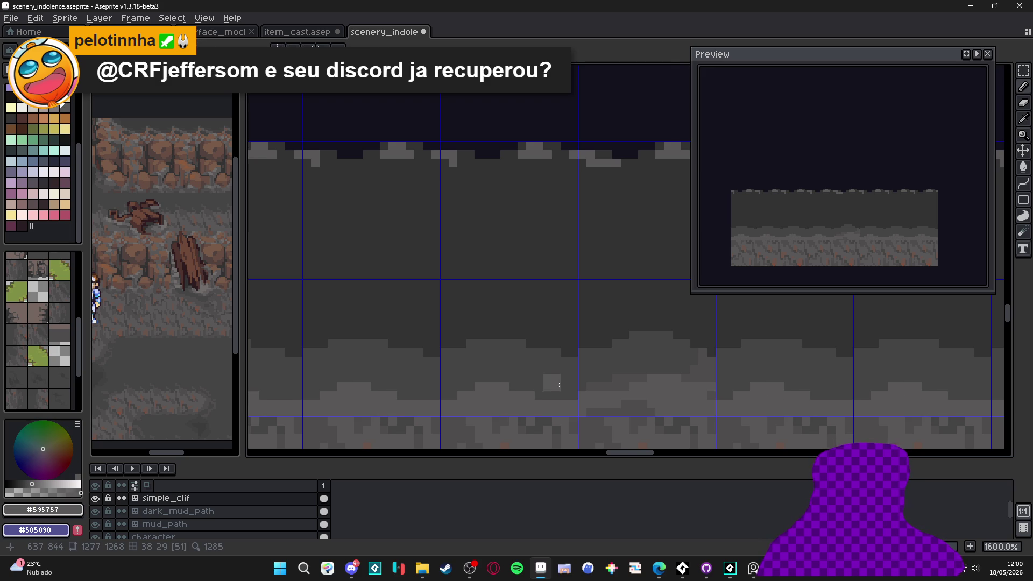
Sample the cliff greys #454444, #595757, #4f4d4d and #323232 from the tiles.
drag(549, 376, 511, 376)
alt+click(533, 380)
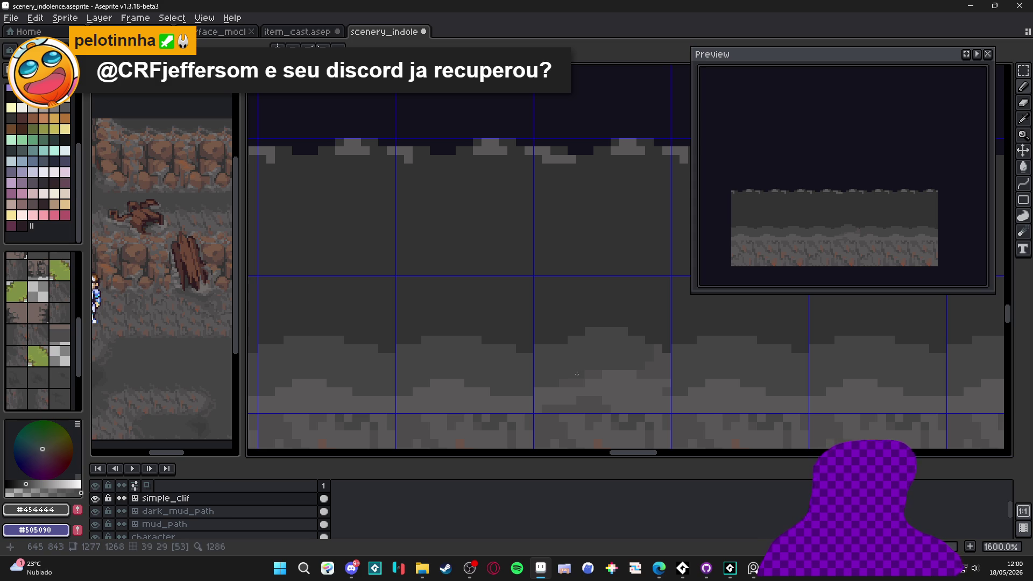
alt+click(590, 389)
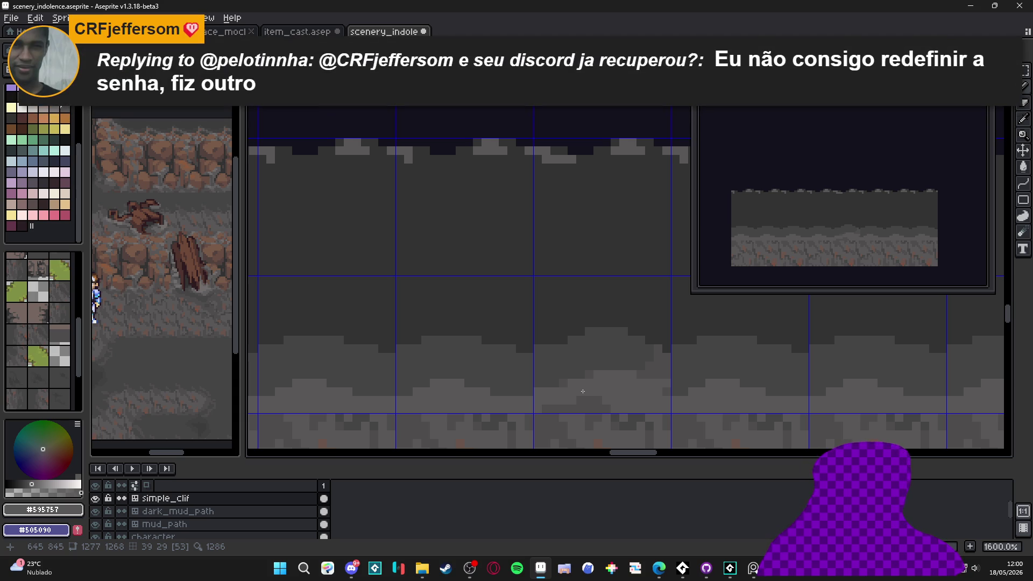
alt+click(596, 365)
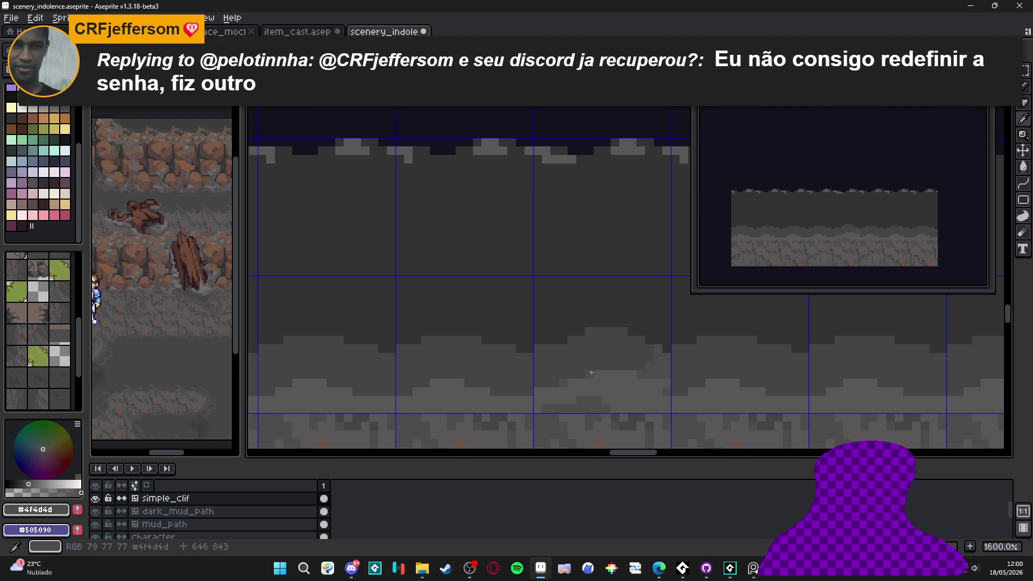
alt+click(651, 376)
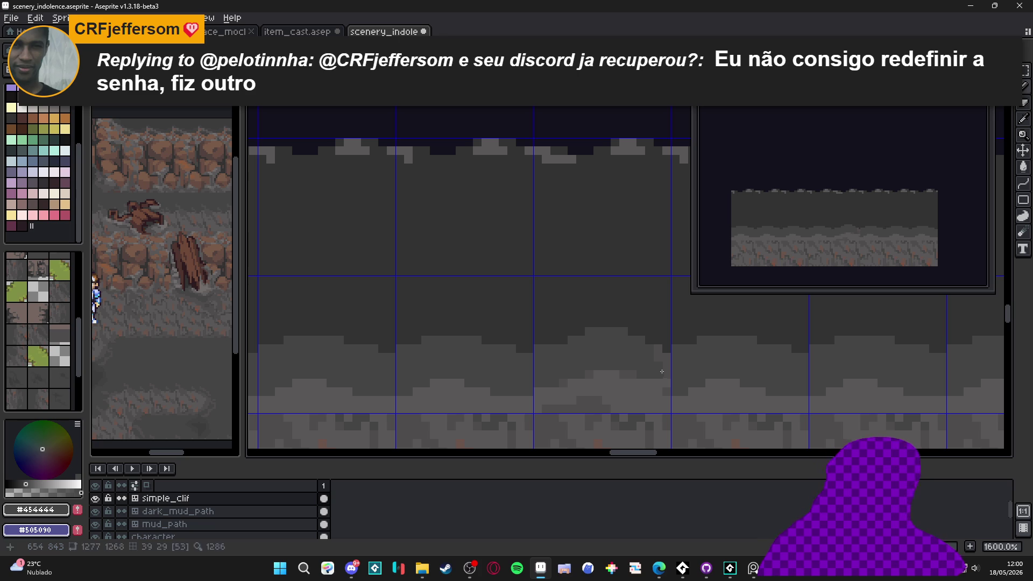
alt+click(658, 340)
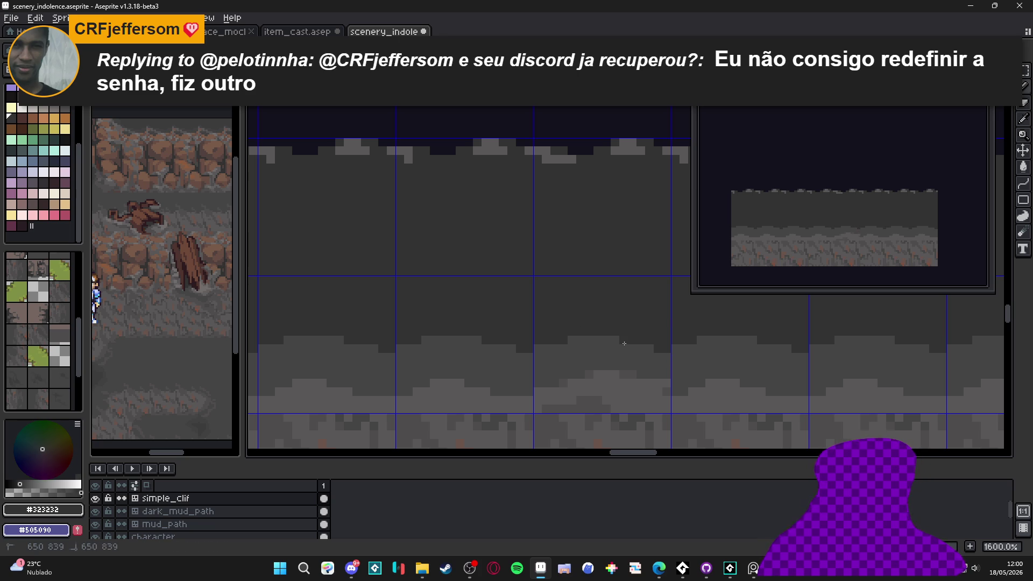
Centre the whole tile strip in view and switch over to Discord.
scroll(573, 353, down, 5)
scroll(569, 367, up, 5)
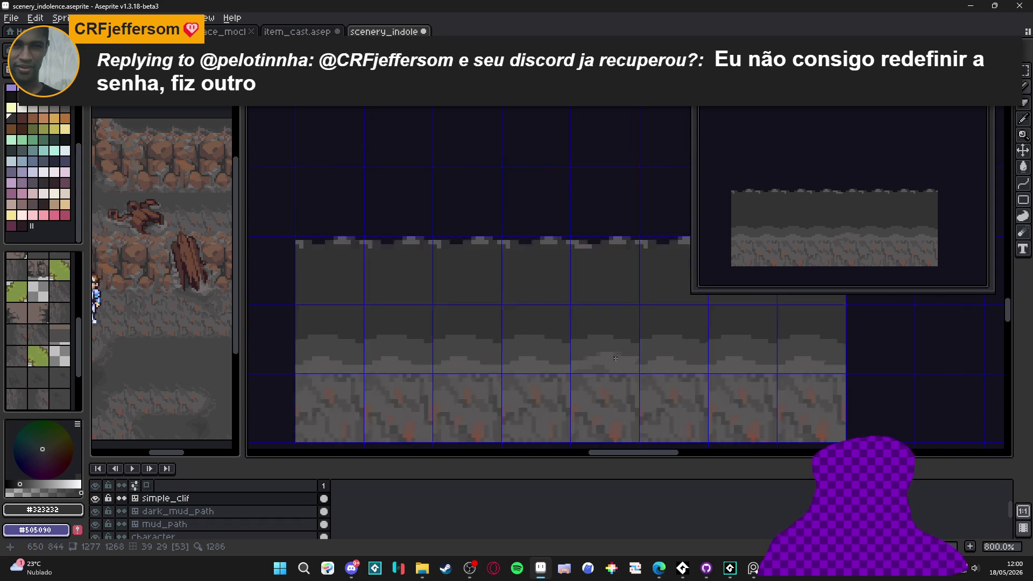
scroll(509, 359, down, 4)
drag(509, 360, 536, 374)
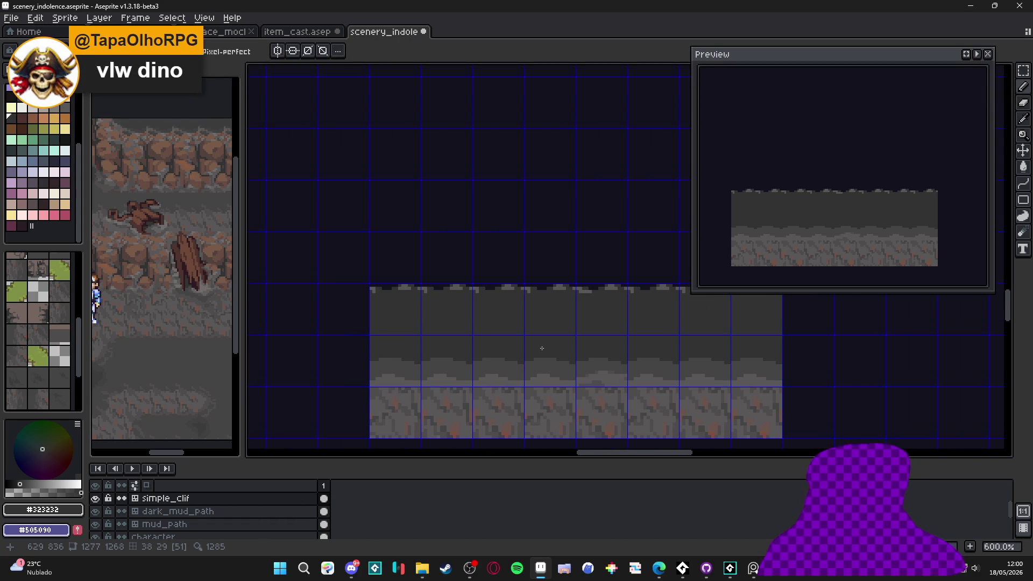
click(351, 568)
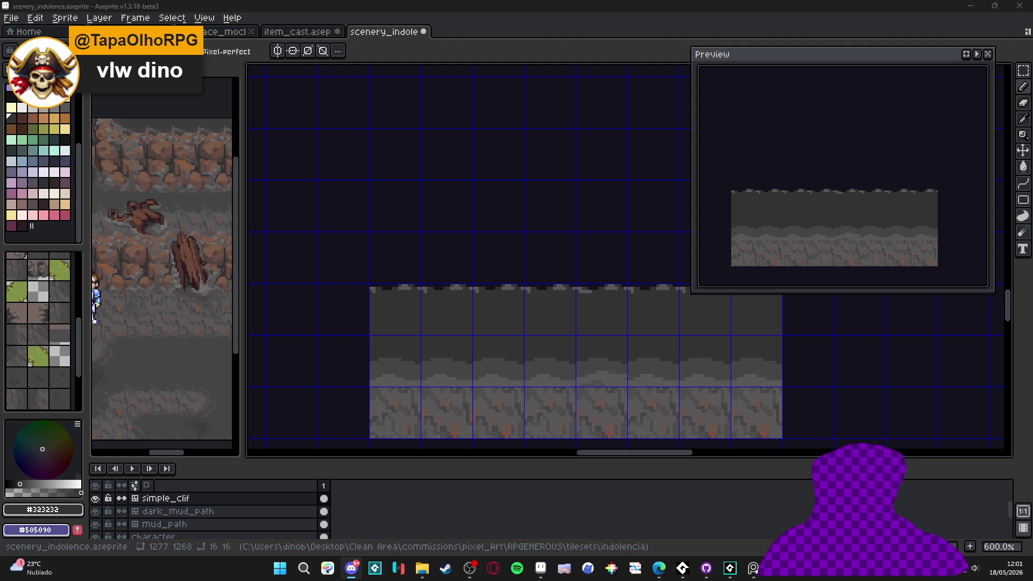
scroll(123, 348, up, 5)
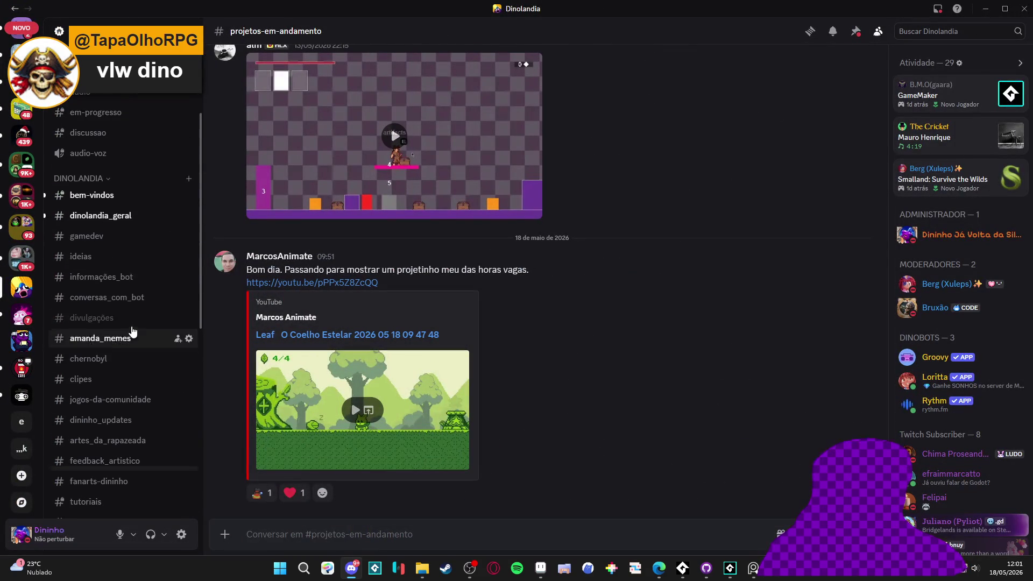
Scroll up through the artwork posted in #feedback_artistico, then minimize Discord.
scroll(122, 348, down, 3)
click(118, 353)
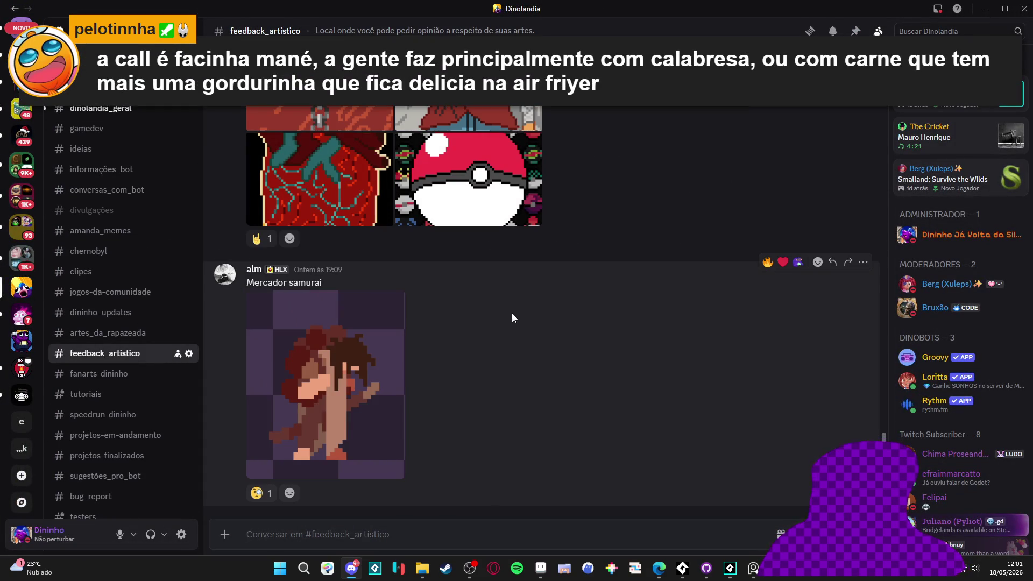
scroll(502, 309, up, 10)
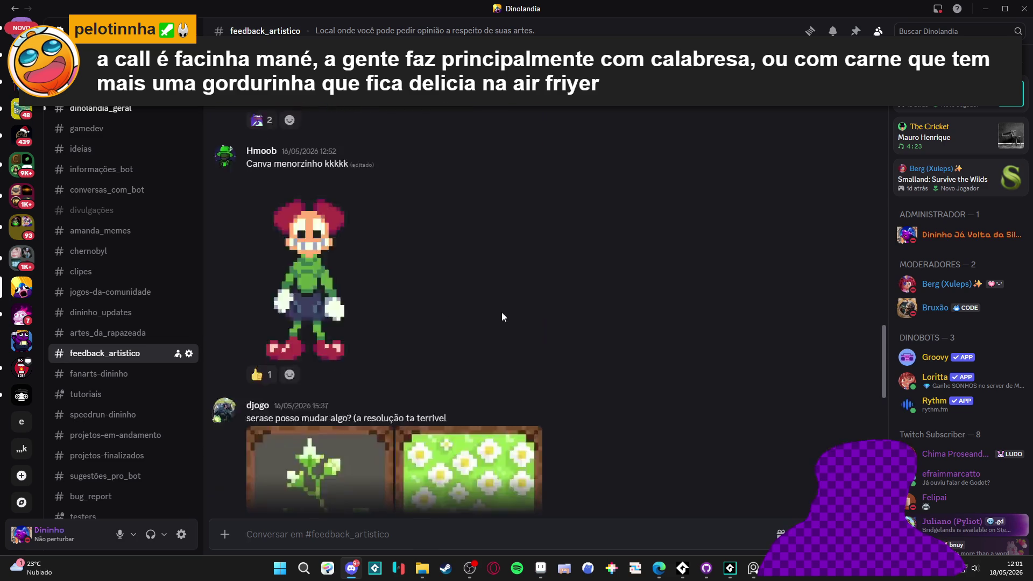
scroll(502, 313, up, 6)
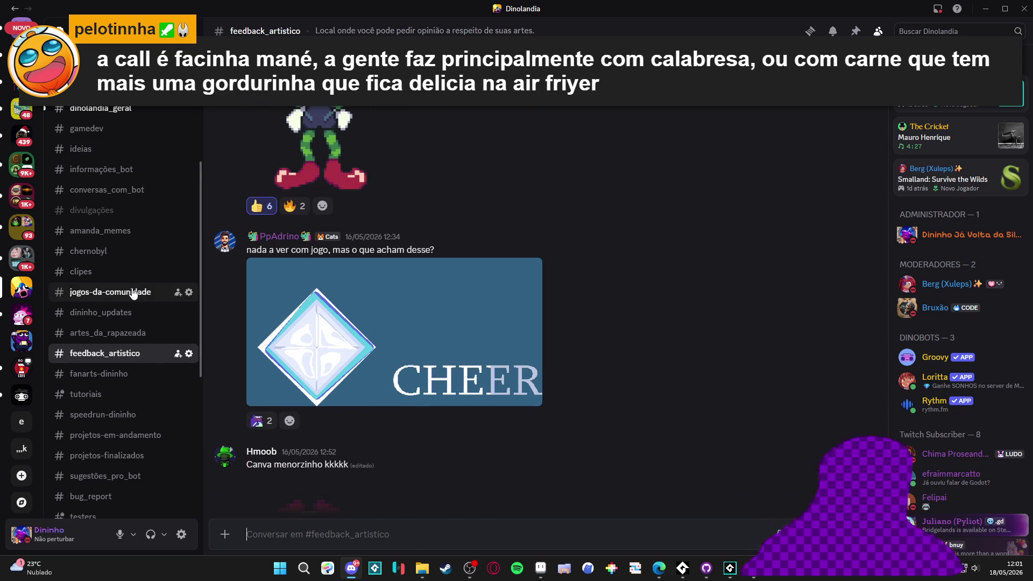
click(986, 7)
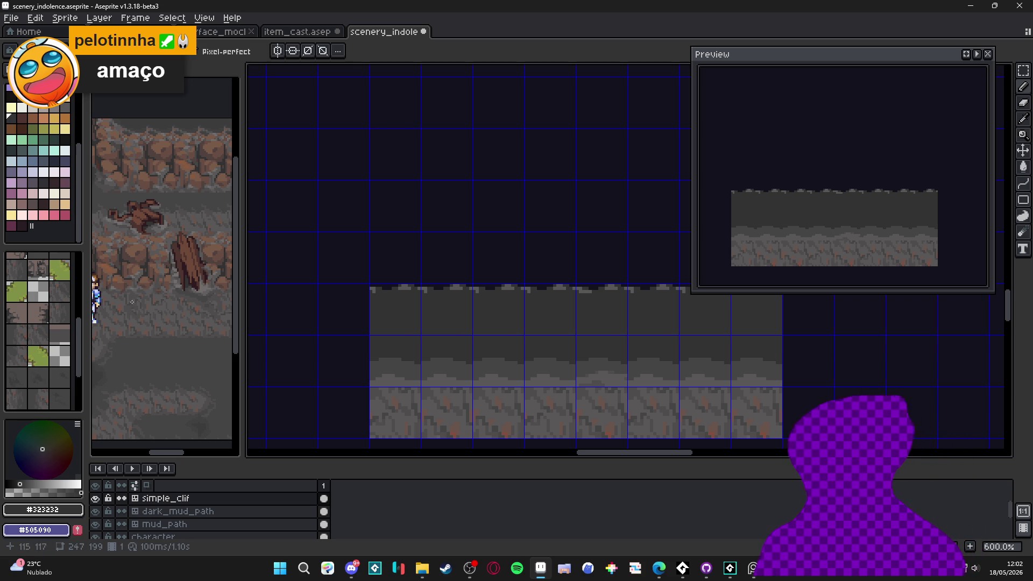
Paint a brown wavy band across the cliff tiles and cap its tops with dark grey.
scroll(182, 260, up, 1)
click(182, 260)
scroll(399, 300, up, 2)
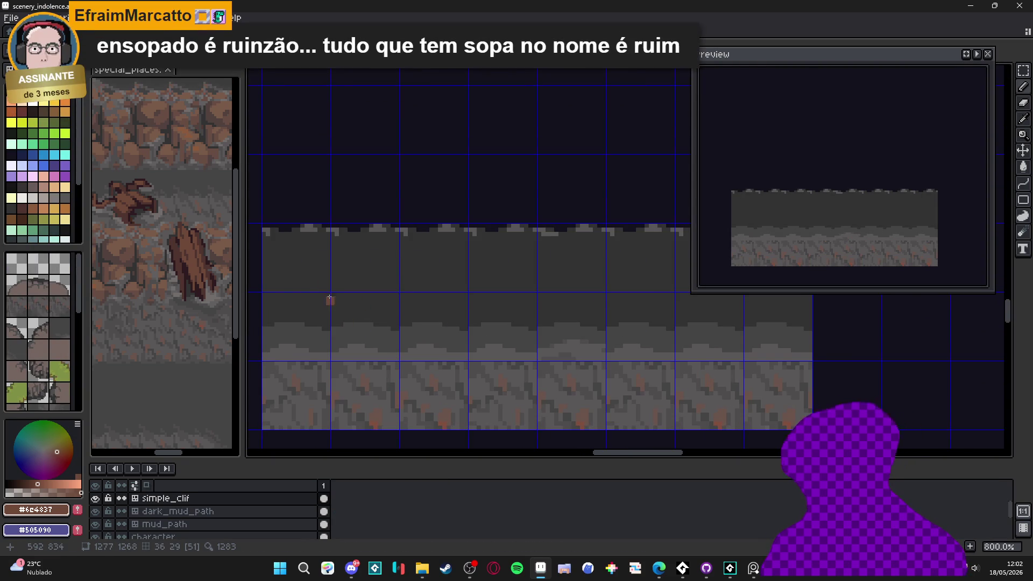
scroll(347, 315, up, 2)
mouse_move(282, 292)
mouse_down()
mouse_move(376, 320)
mouse_move(400, 311)
mouse_move(398, 293)
mouse_move(409, 297)
mouse_up()
alt+click(398, 285)
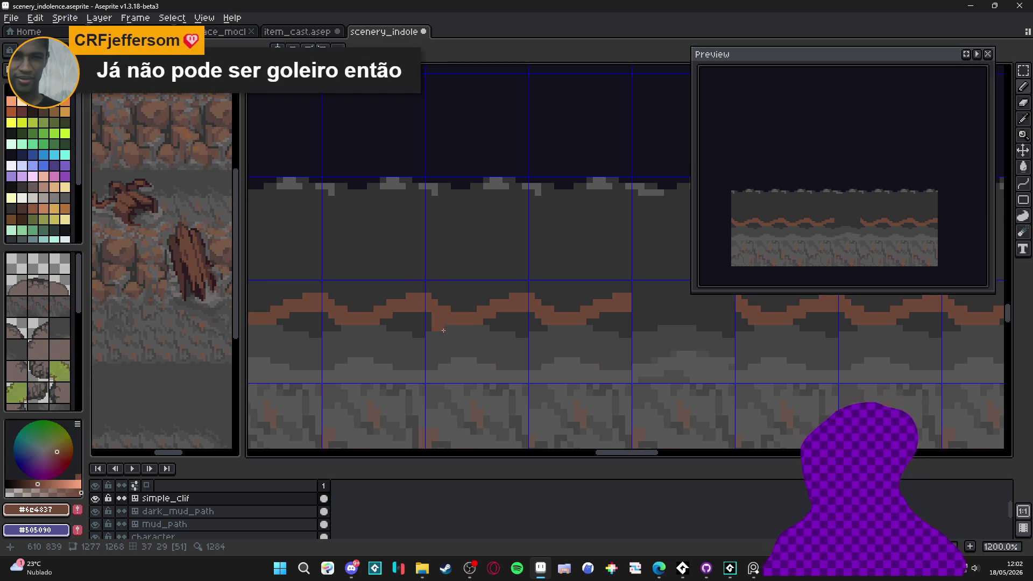
Darken the band's lower brown pixels with dark grey and add brown pixels lower down.
scroll(442, 289, up, 1)
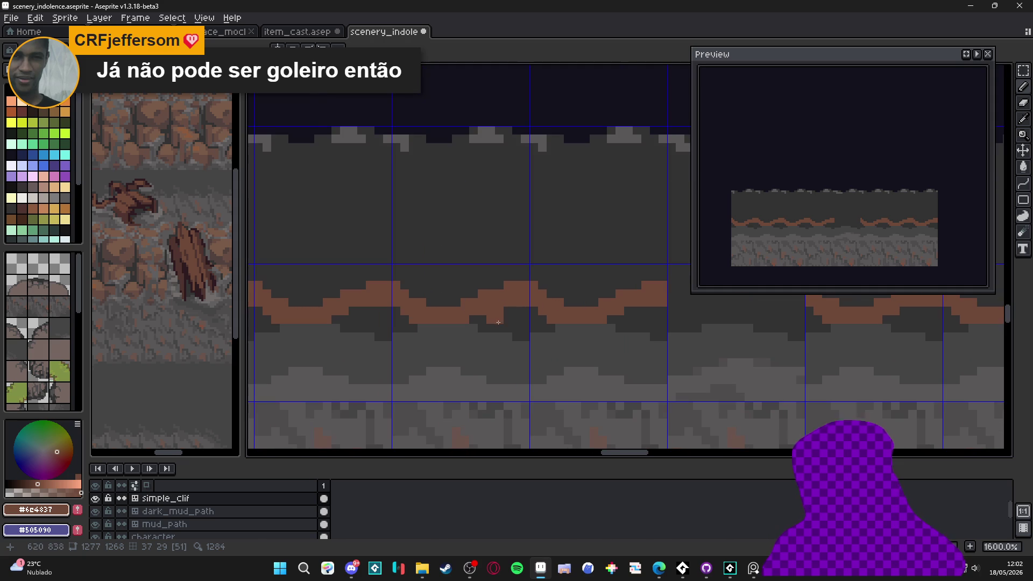
alt+click(457, 324)
click(457, 325)
mouse_move(456, 325)
mouse_down()
mouse_move(425, 317)
mouse_move(406, 302)
mouse_move(409, 290)
mouse_move(501, 301)
mouse_move(479, 320)
mouse_move(429, 307)
mouse_move(487, 317)
mouse_move(486, 304)
mouse_move(503, 315)
mouse_move(473, 295)
mouse_move(463, 320)
mouse_move(514, 306)
mouse_up()
alt+click(405, 302)
alt+click(417, 311)
click(417, 311)
Repaint several band pixels in dark grey #323232, then refill parts with brown #6C4837.
alt+click(463, 293)
click(464, 293)
alt+click(455, 295)
click(448, 294)
alt+click(460, 299)
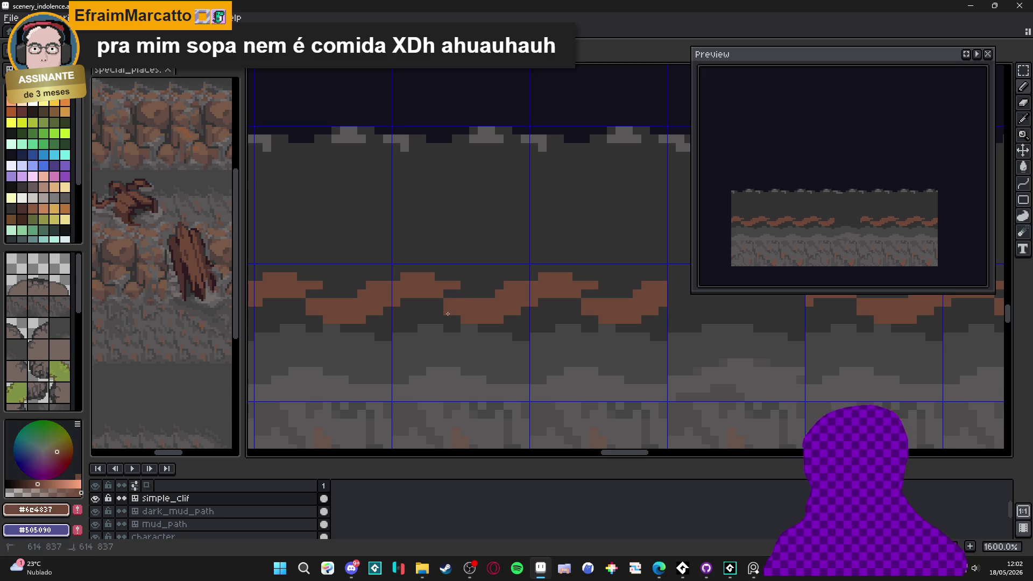
mouse_move(441, 312)
mouse_down()
mouse_move(419, 301)
mouse_move(484, 286)
mouse_move(401, 278)
mouse_up()
Trim the top of the band in grey and pan the close-up view over it.
alt+click(484, 286)
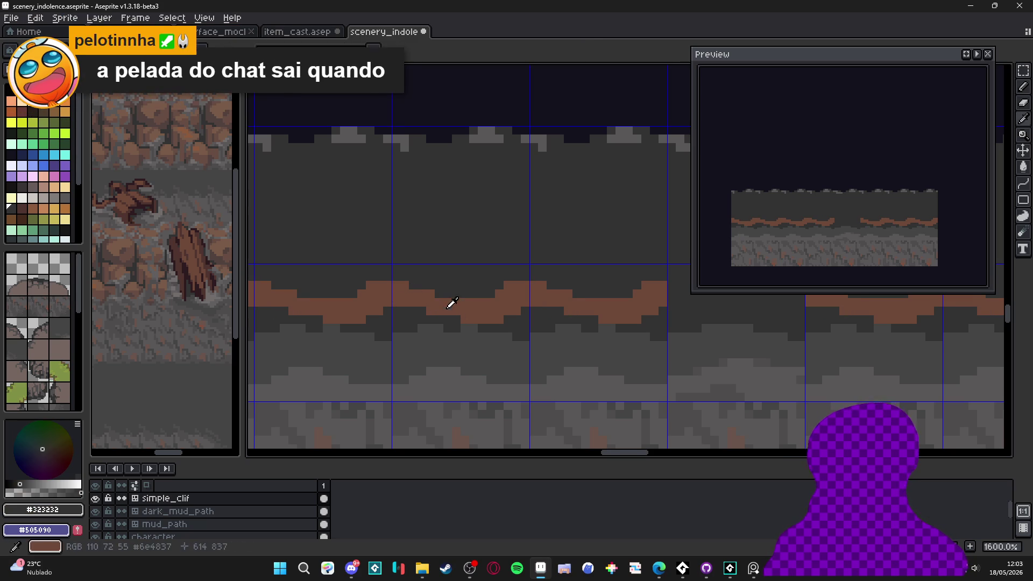
alt+click(419, 284)
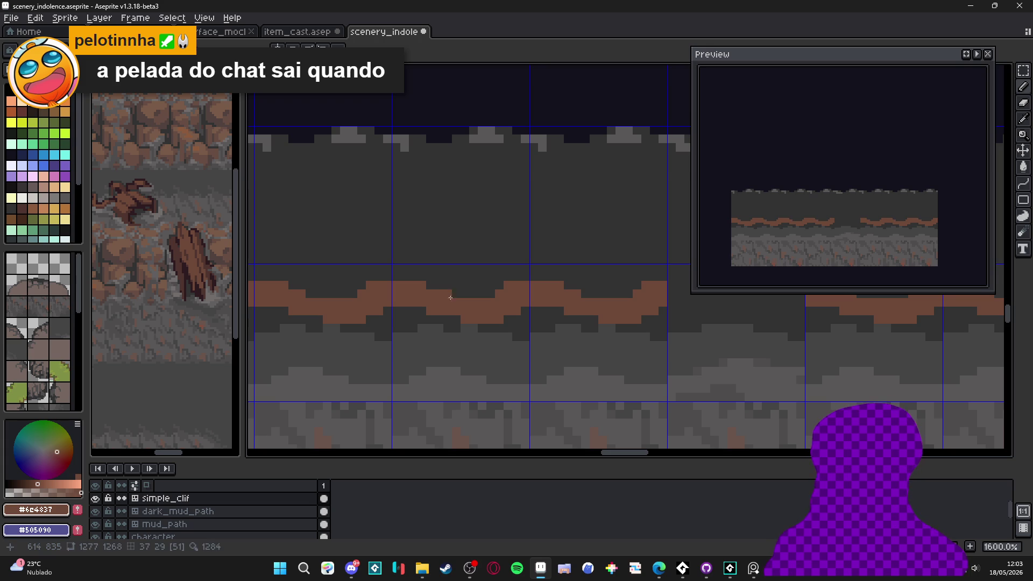
alt+click(497, 290)
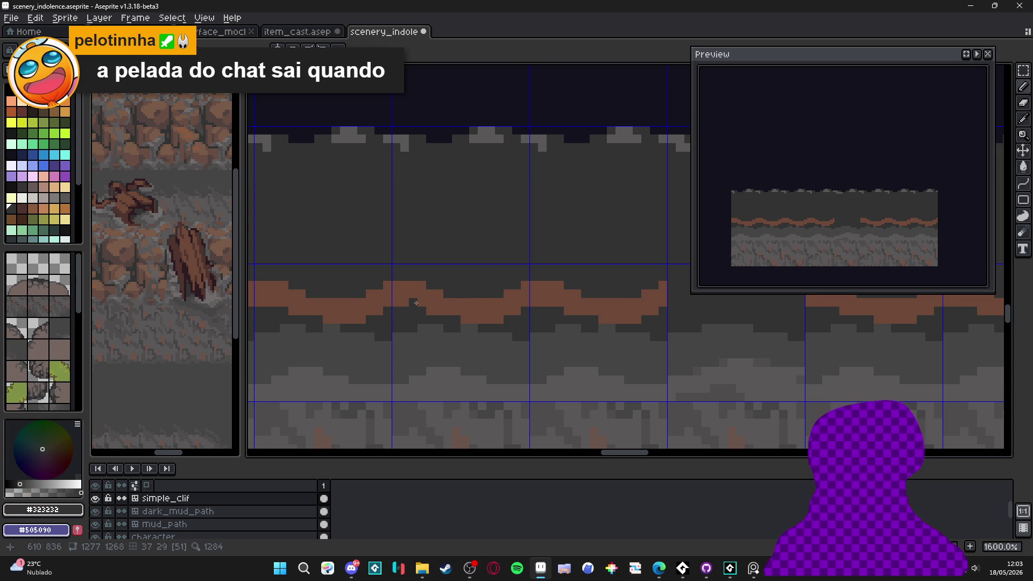
scroll(416, 303, up, 1)
scroll(462, 323, down, 2)
scroll(517, 338, up, 3)
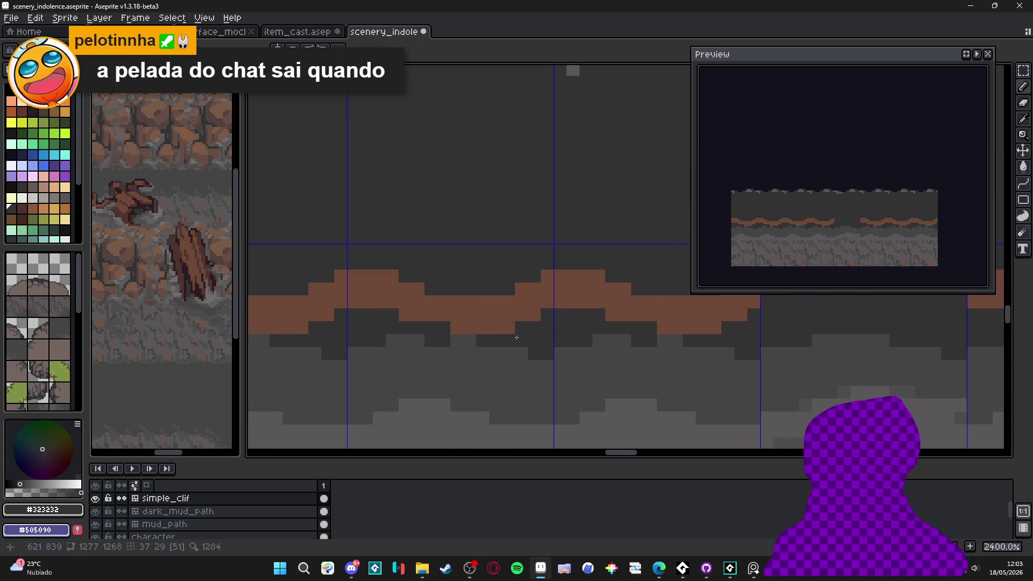
drag(366, 316, 383, 326)
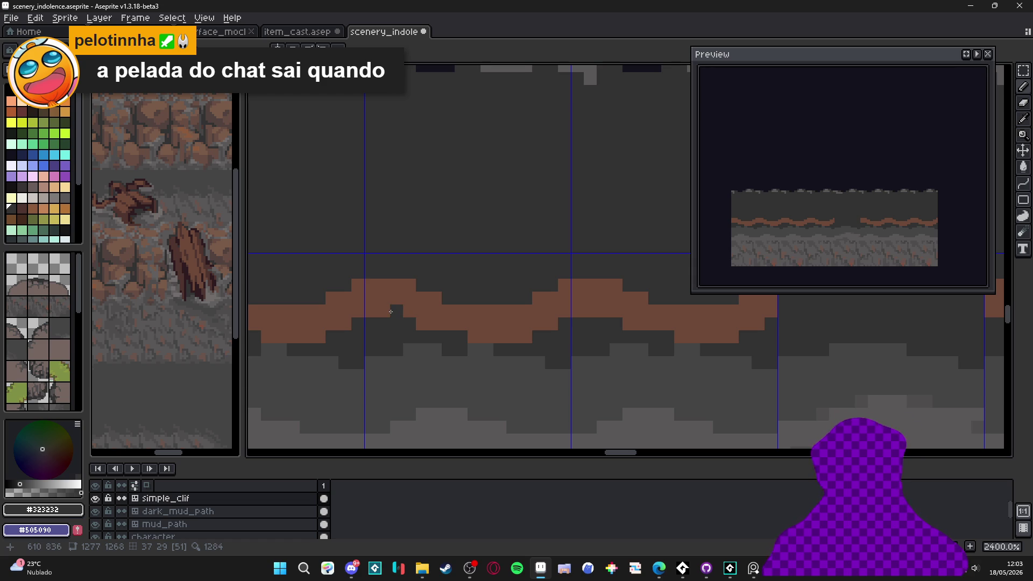
Redraw the brown wave with taller peaks.
scroll(337, 360, down, 2)
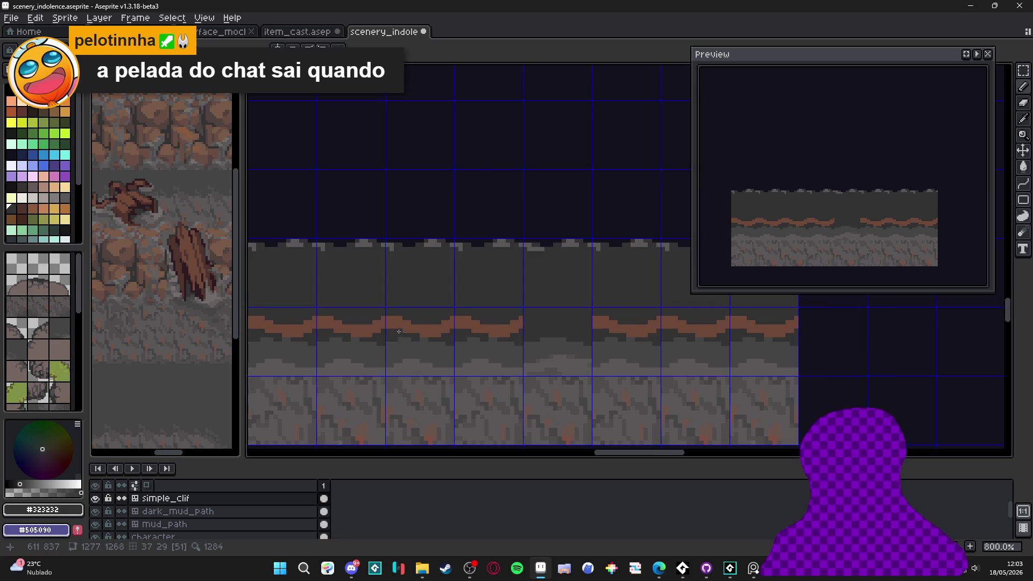
scroll(442, 325, up, 1)
alt+click(441, 325)
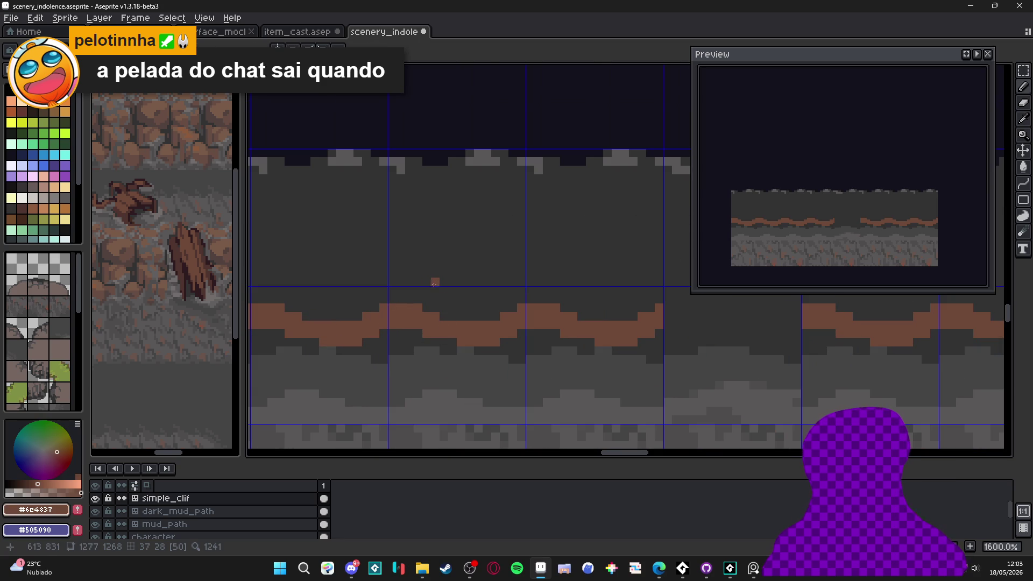
scroll(430, 313, down, 4)
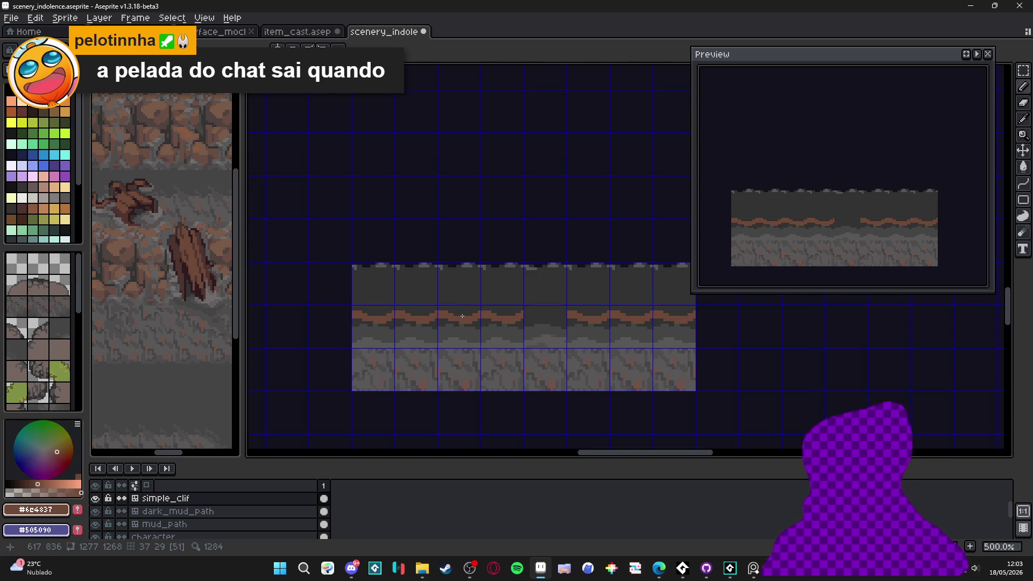
scroll(462, 315, up, 4)
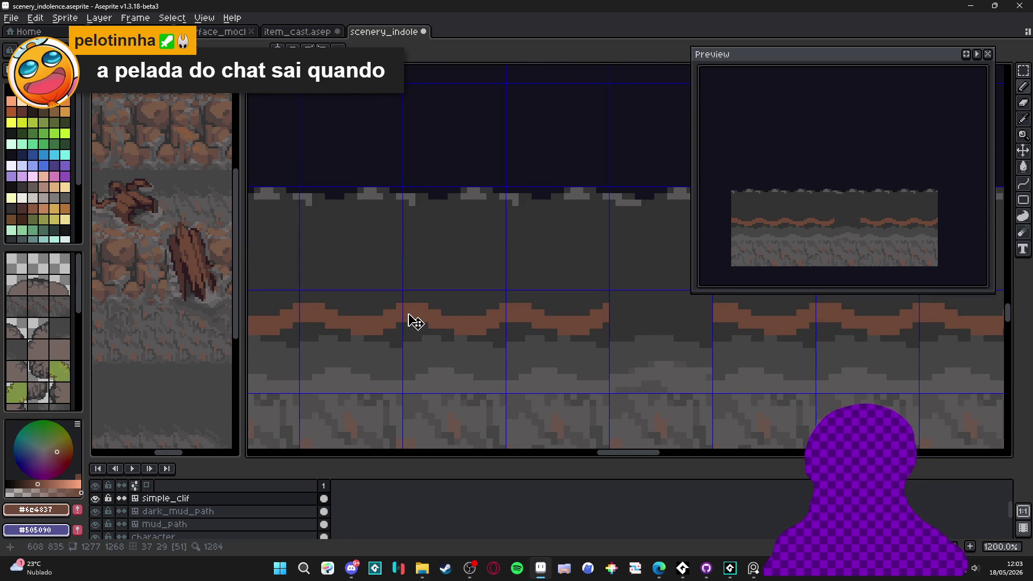
mouse_move(417, 306)
mouse_down()
mouse_move(446, 297)
mouse_move(454, 326)
mouse_move(431, 313)
mouse_move(435, 326)
mouse_move(452, 323)
mouse_up()
Carve dark grey into the wave to thin it and add a brown run below the trough.
alt+click(422, 323)
alt+click(449, 324)
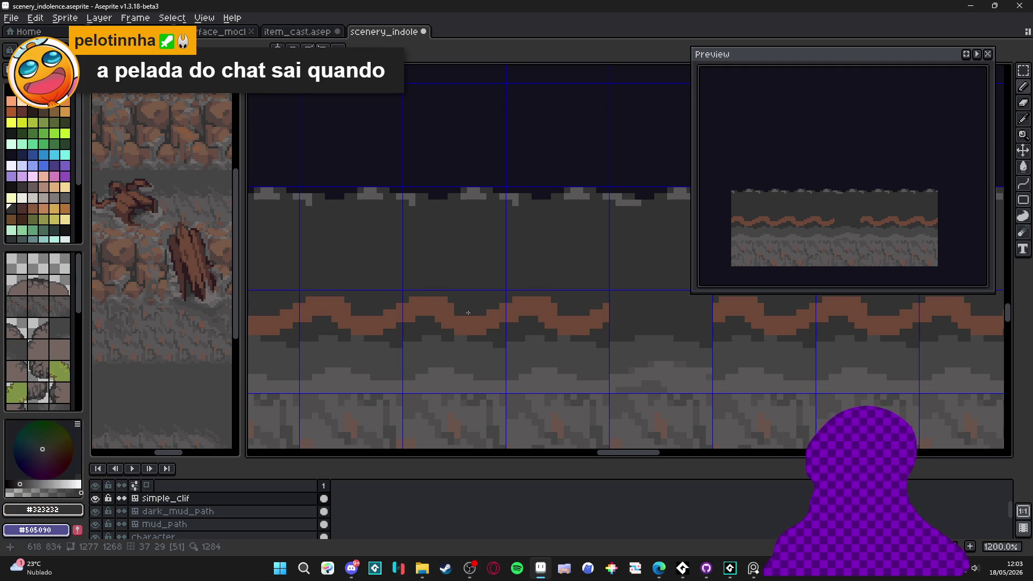
alt+click(468, 306)
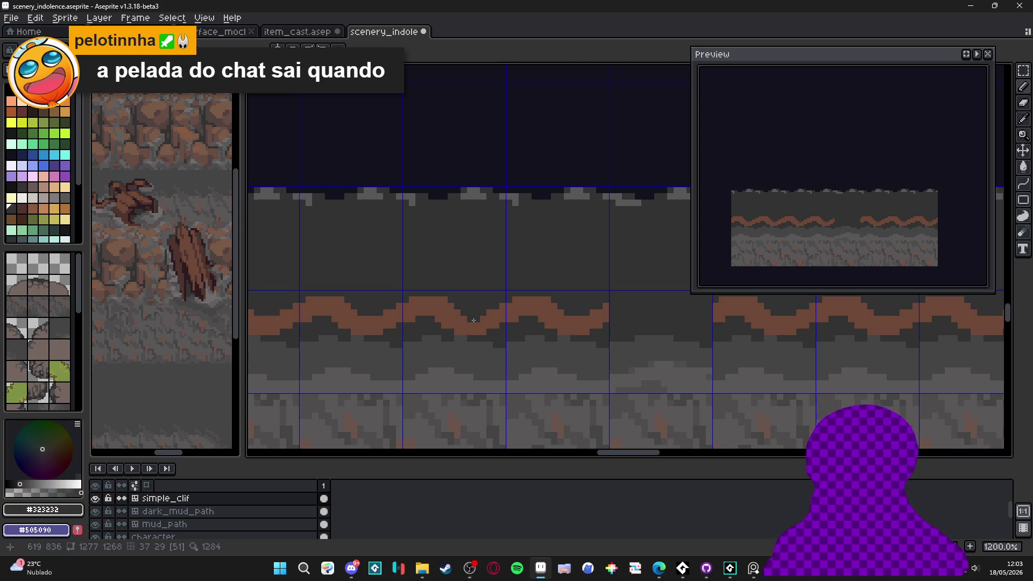
click(473, 322)
drag(467, 321, 465, 338)
alt+click(463, 333)
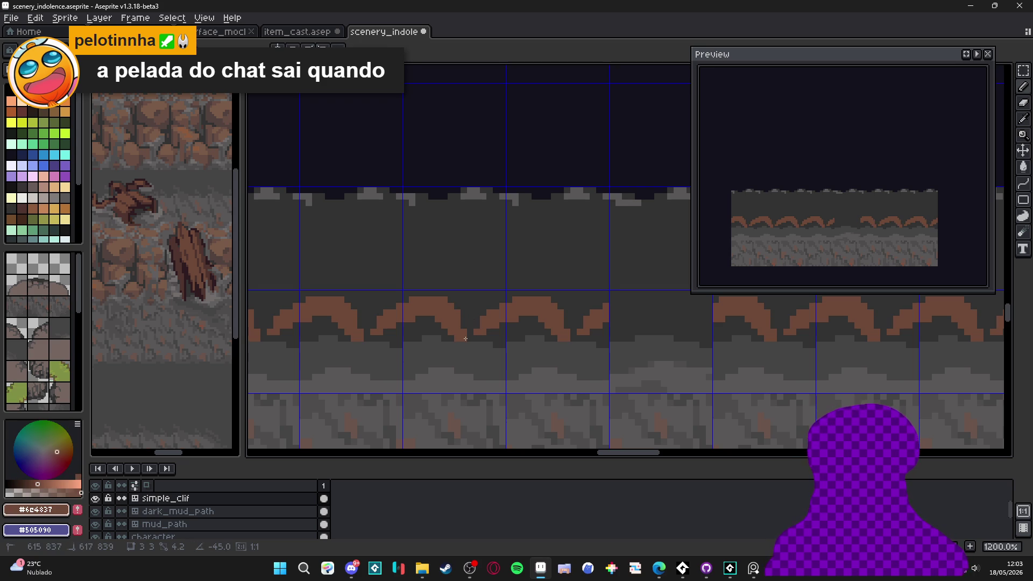
mouse_move(472, 344)
mouse_down()
mouse_move(488, 344)
mouse_move(489, 315)
mouse_up()
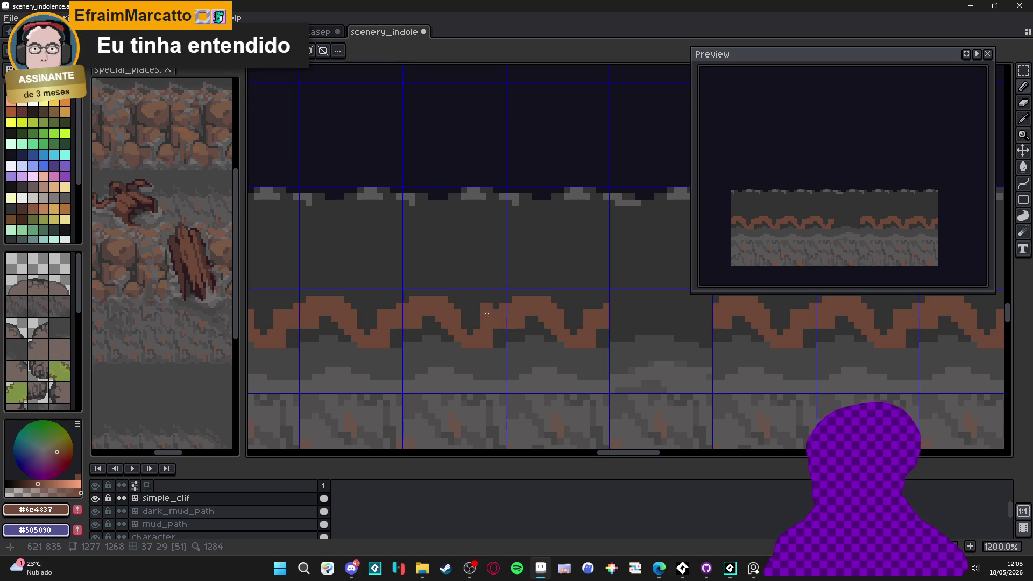
Remove a brown pixel from the wave with dark grey and undo a stray brown pixel.
alt+click(484, 295)
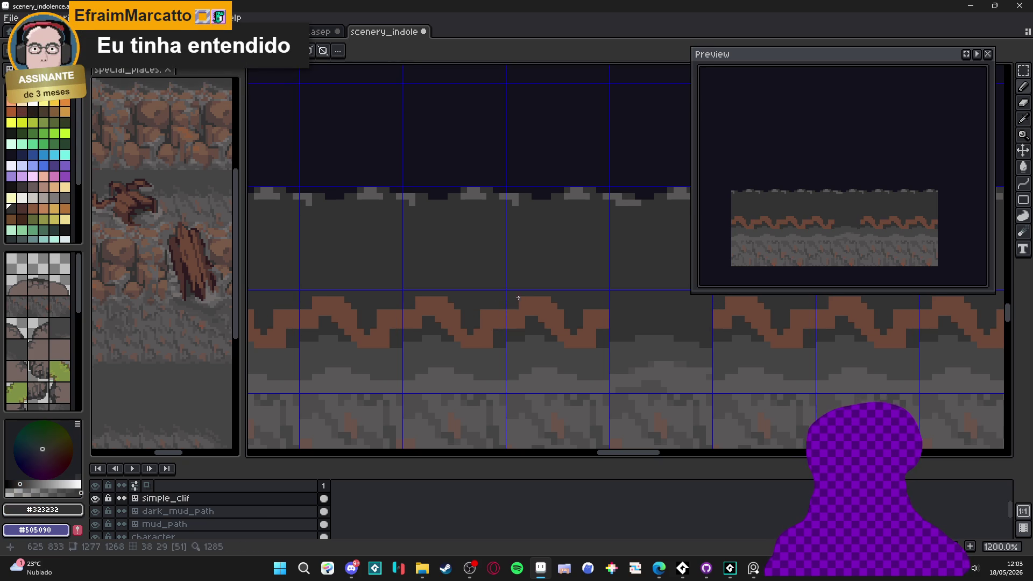
click(489, 312)
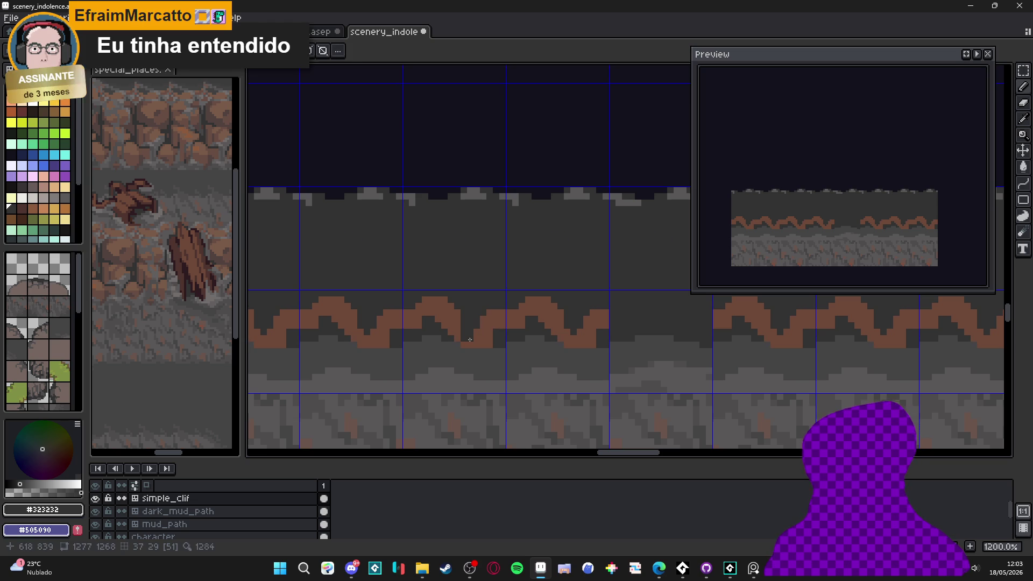
scroll(449, 329, down, 4)
scroll(492, 331, up, 2)
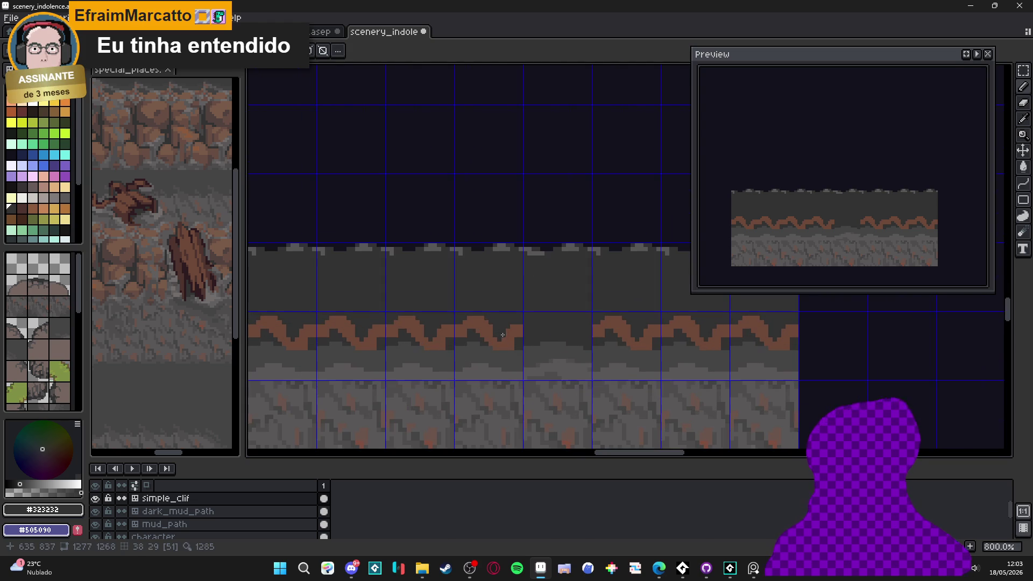
scroll(517, 328, up, 2)
alt+click(536, 336)
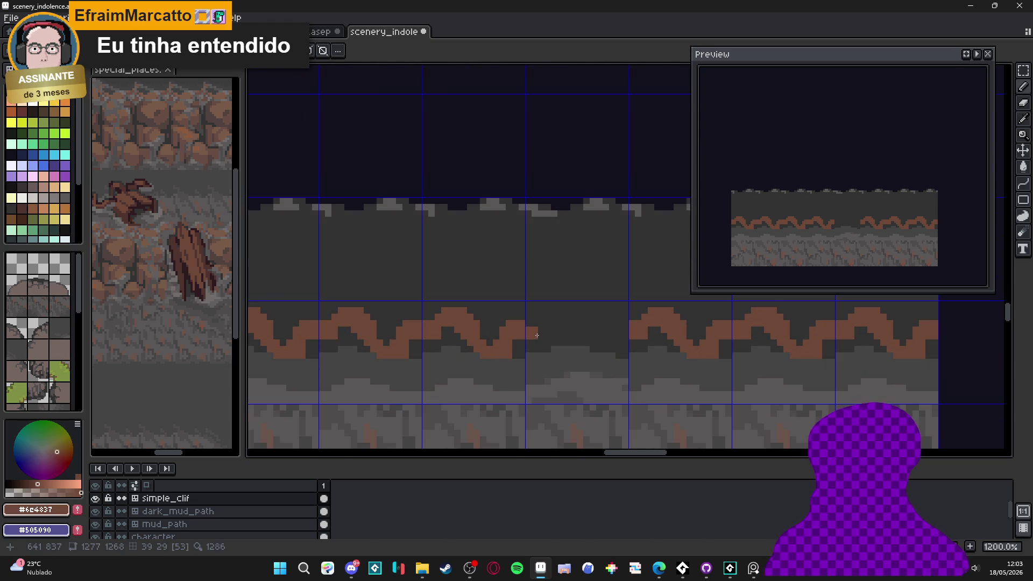
key(ctrl+z)
Draw a short horizontal brown root stroke above the wave.
scroll(352, 323, down, 1)
scroll(374, 314, down, 1)
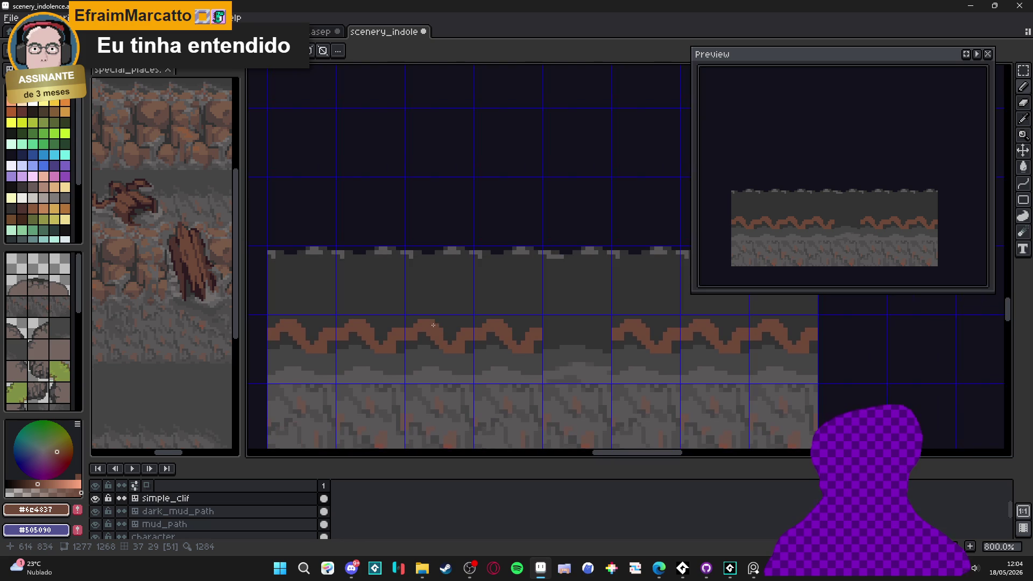
scroll(433, 325, up, 1)
scroll(467, 288, up, 1)
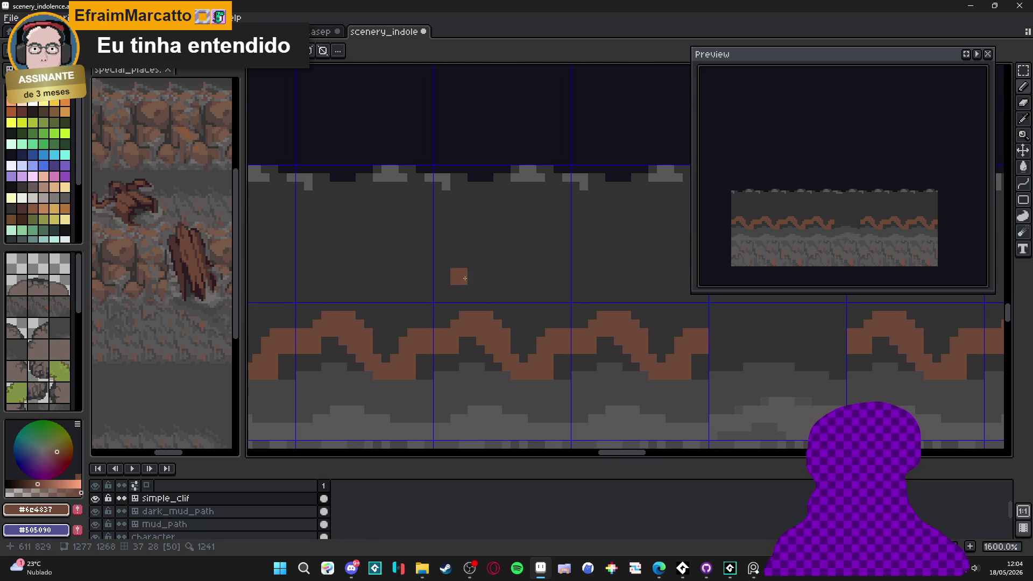
drag(462, 260, 427, 259)
Replace the horizontal stroke with a brown root rising up and right from the wave.
key(ctrl+z)
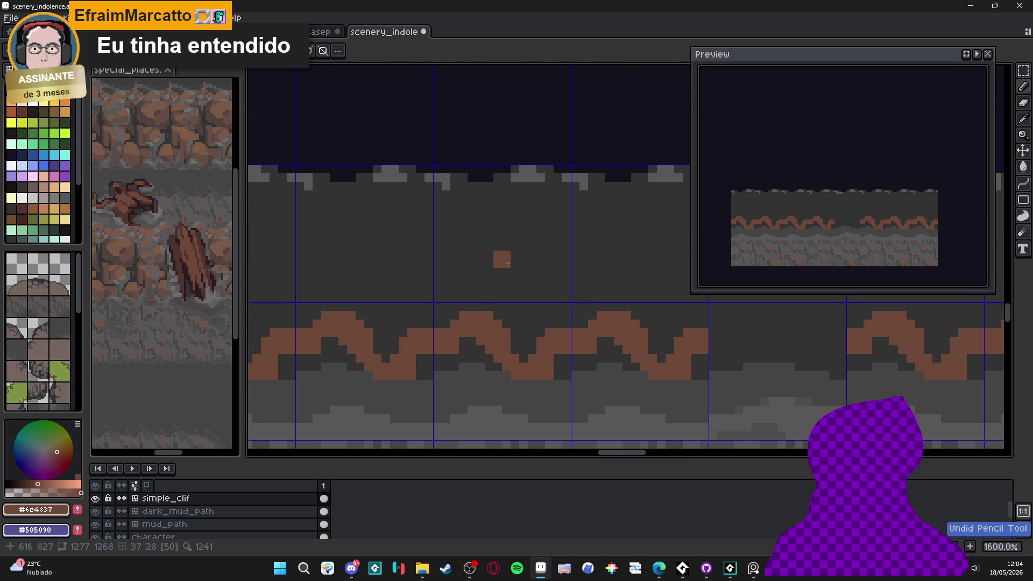
scroll(467, 309, down, 1)
mouse_move(466, 315)
mouse_down()
mouse_move(470, 293)
mouse_move(501, 298)
mouse_up()
key(ctrl+z)
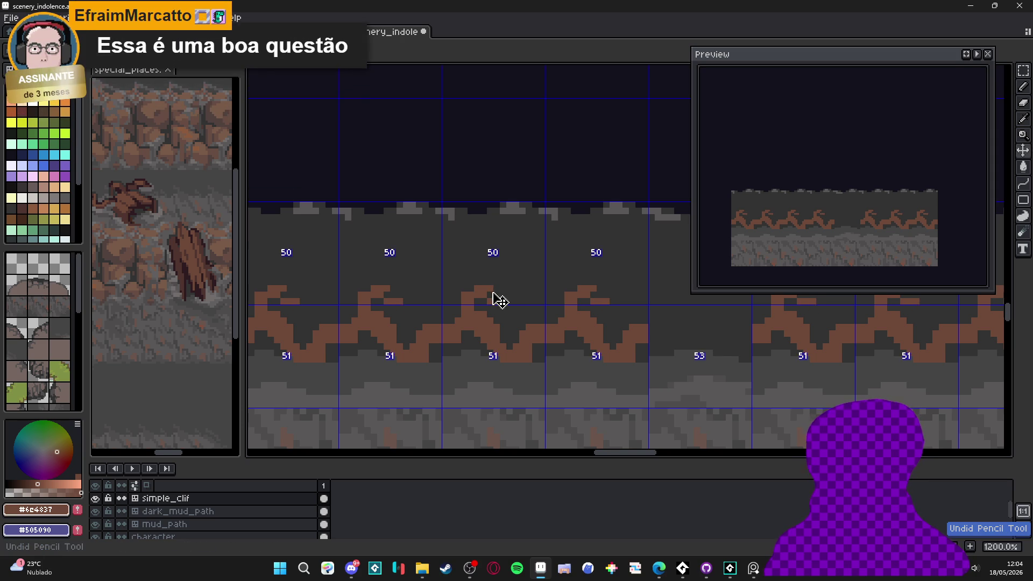
drag(485, 286, 521, 294)
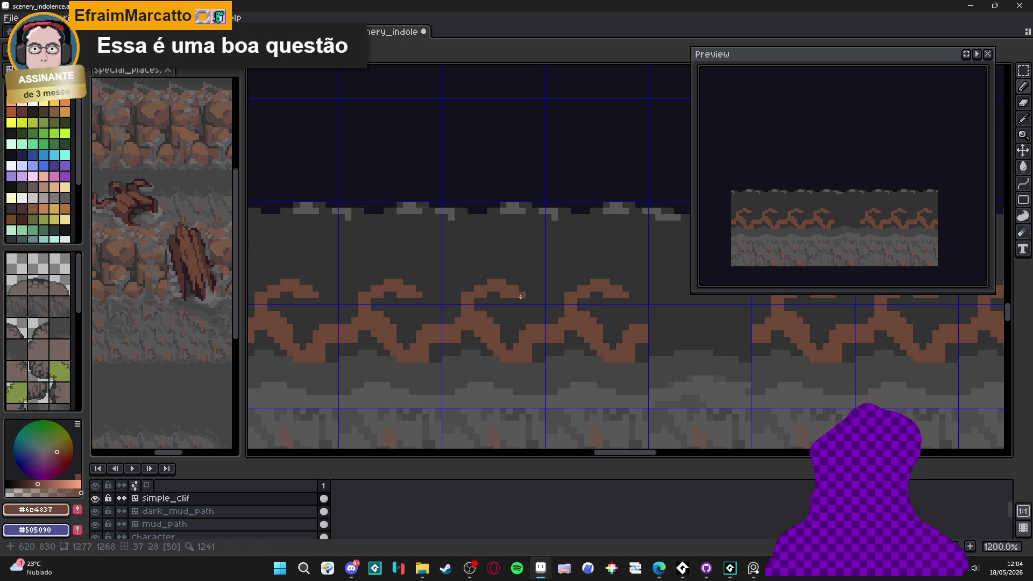
Add a brown pixel atop the root and cut back the branch's right end in dark grey.
scroll(459, 287, up, 1)
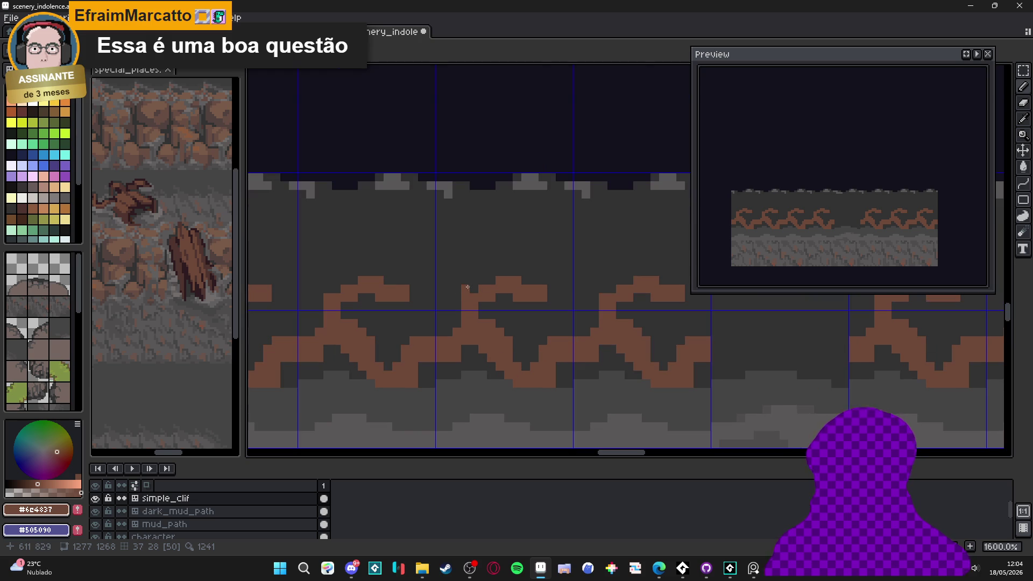
click(485, 284)
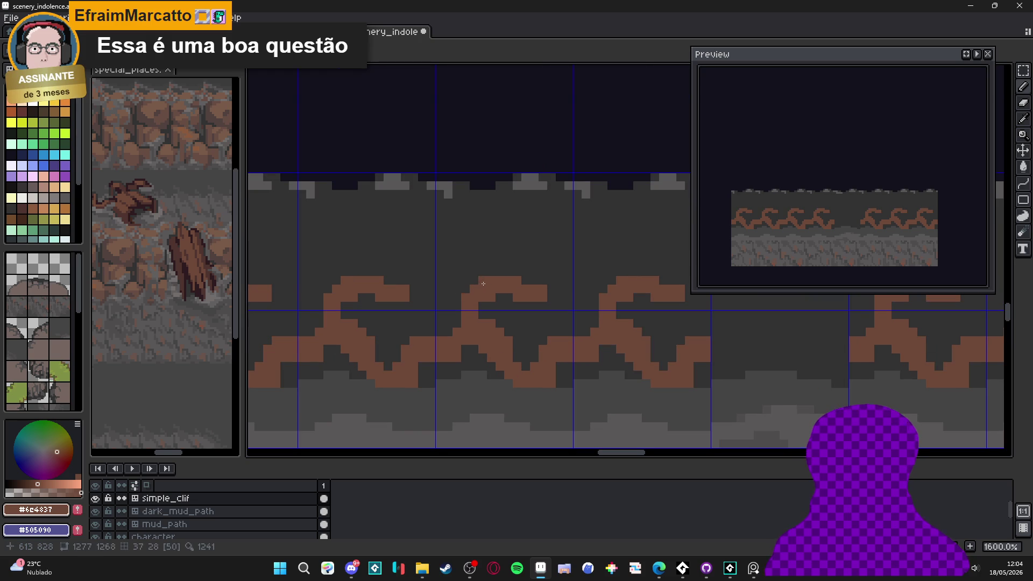
alt+click(501, 295)
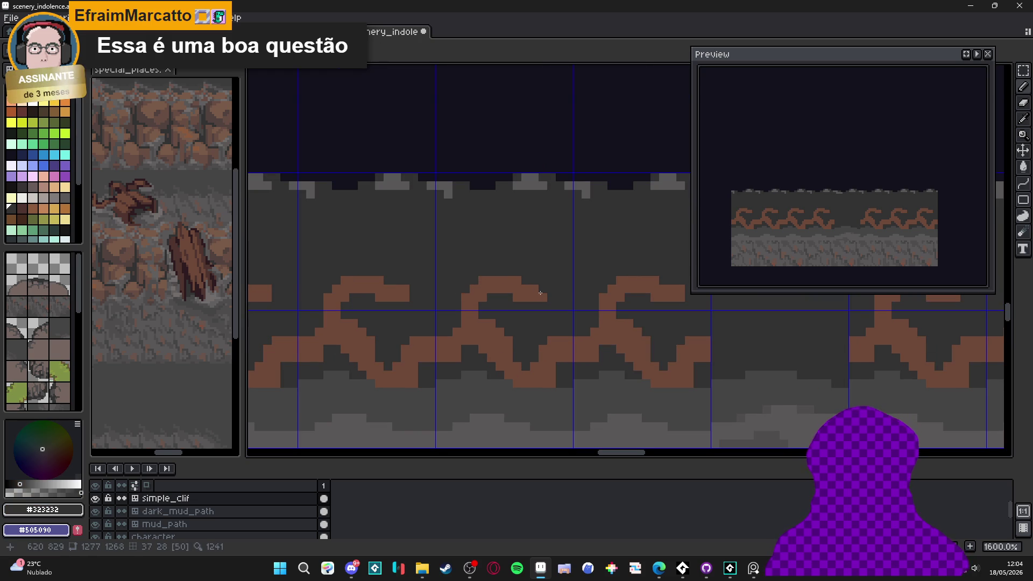
alt+click(506, 289)
click(505, 291)
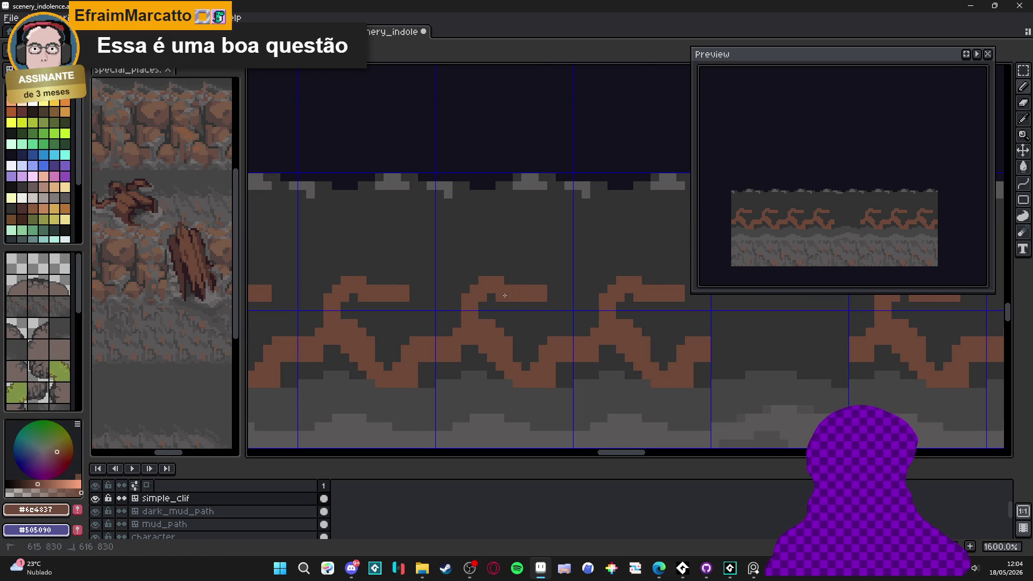
mouse_move(549, 297)
mouse_down()
mouse_move(514, 296)
mouse_move(530, 302)
mouse_up()
Start a new brown branch extending up and to the right, then pan across the strip.
alt+click(510, 299)
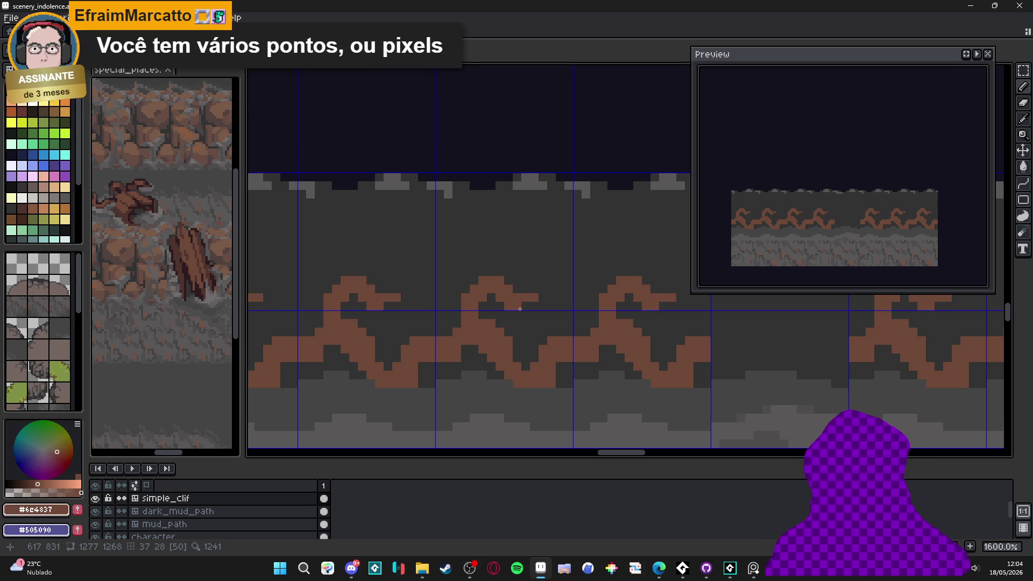
scroll(519, 309, down, 2)
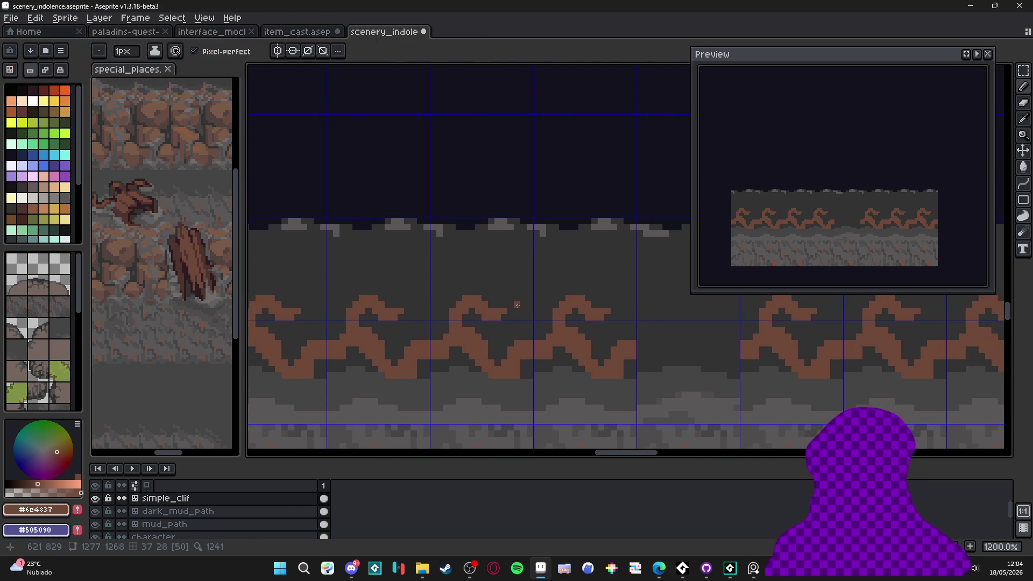
scroll(516, 307, up, 2)
click(524, 296)
mouse_move(541, 278)
mouse_down()
mouse_move(566, 272)
mouse_move(567, 288)
mouse_up()
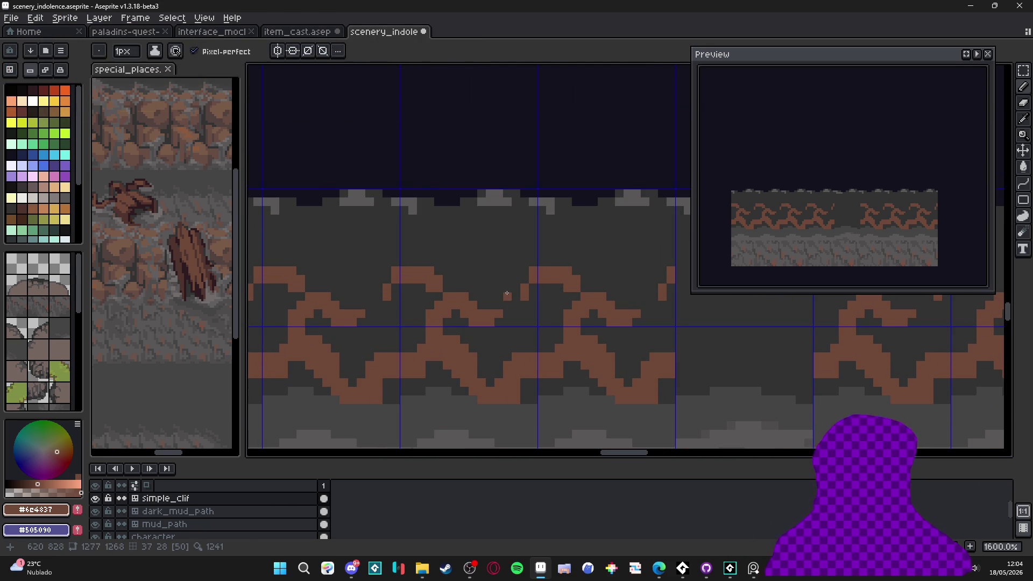
scroll(538, 293, down, 3)
drag(511, 297, 462, 318)
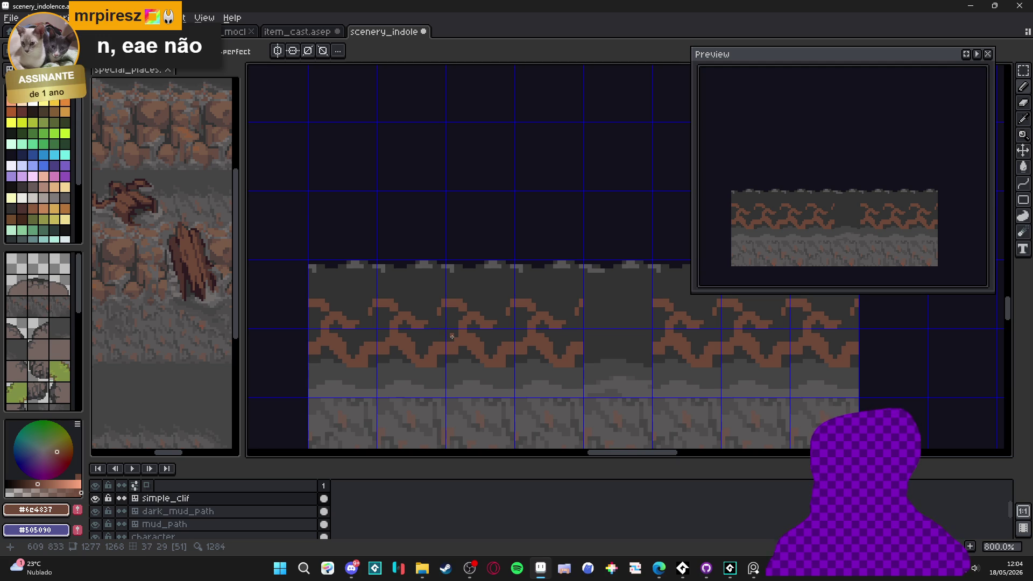
Refine the brown root's shape and erase stray root pixels.
scroll(430, 321, up, 5)
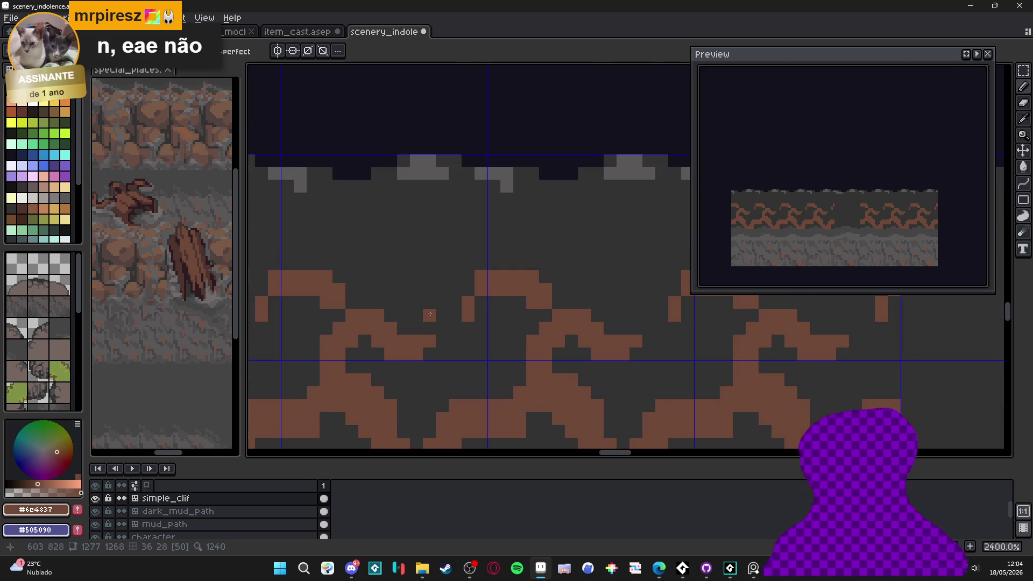
click(456, 302)
click(468, 289)
right_click(455, 302)
Draw a diagonal brown root branch reaching upward toward the cliff's top edge.
scroll(457, 308, down, 1)
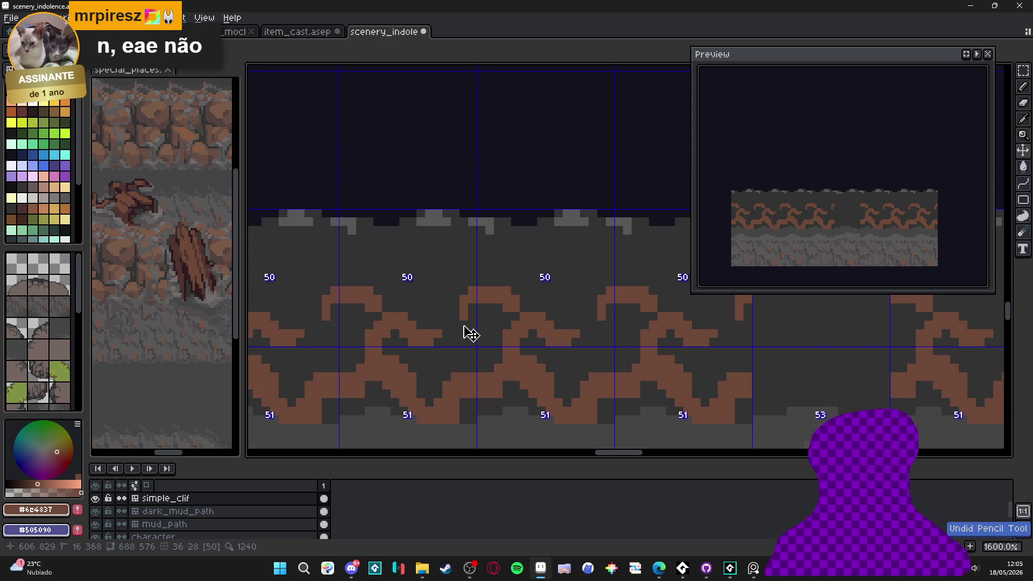
scroll(477, 303, up, 2)
scroll(415, 339, down, 2)
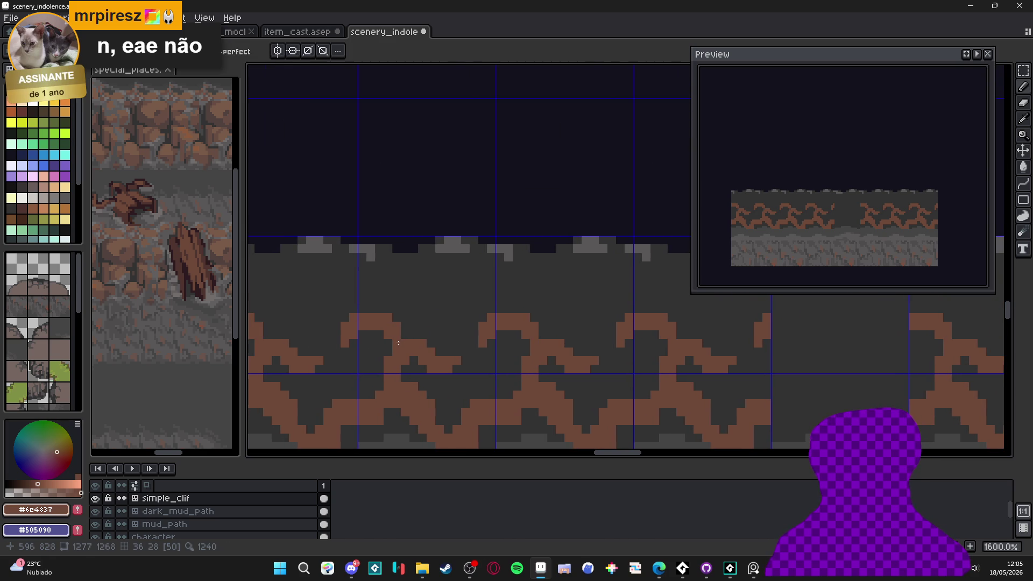
mouse_move(388, 327)
mouse_down()
mouse_move(404, 324)
mouse_move(404, 305)
mouse_move(415, 307)
mouse_up()
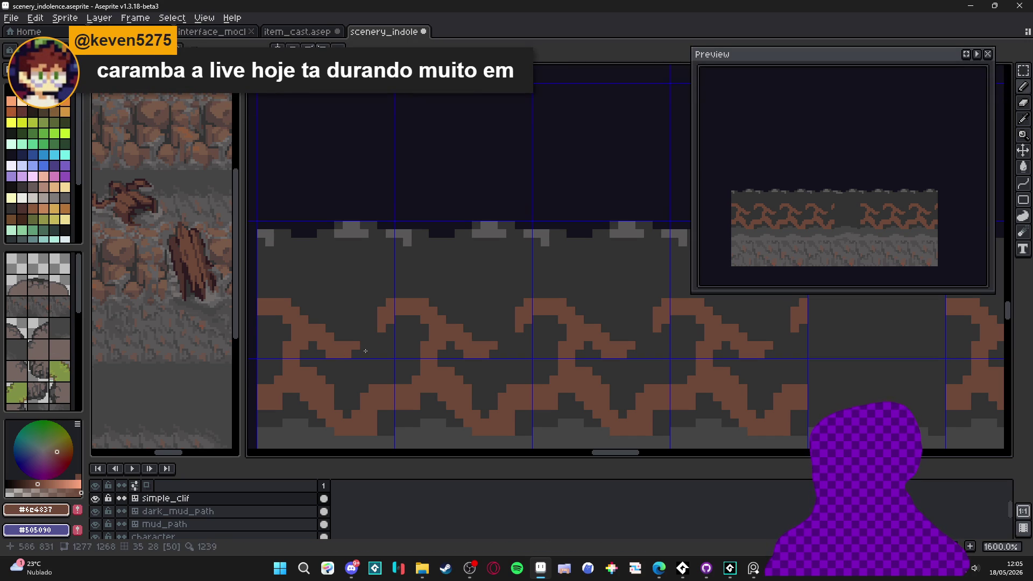
scroll(417, 332, down, 4)
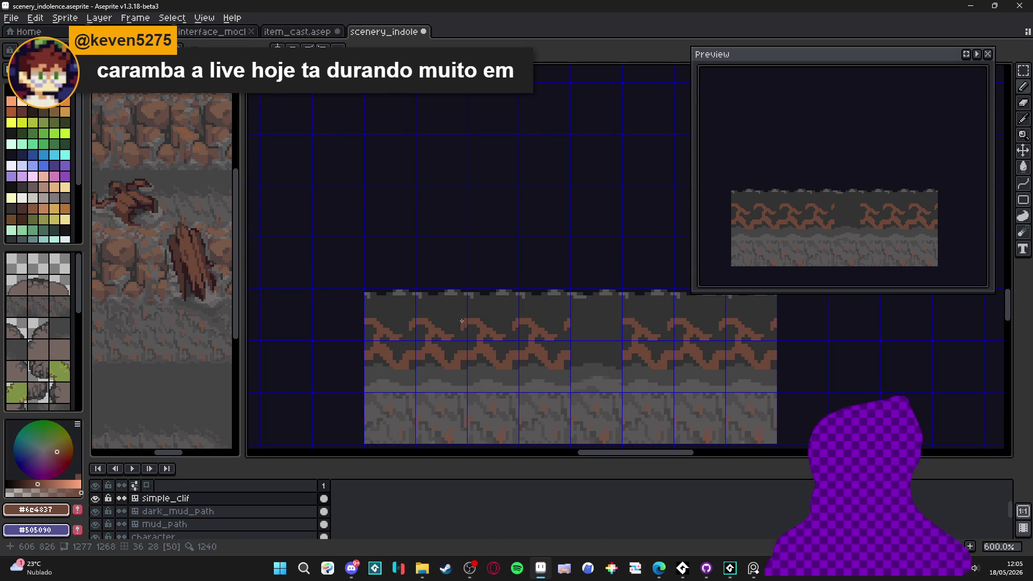
scroll(462, 323, up, 3)
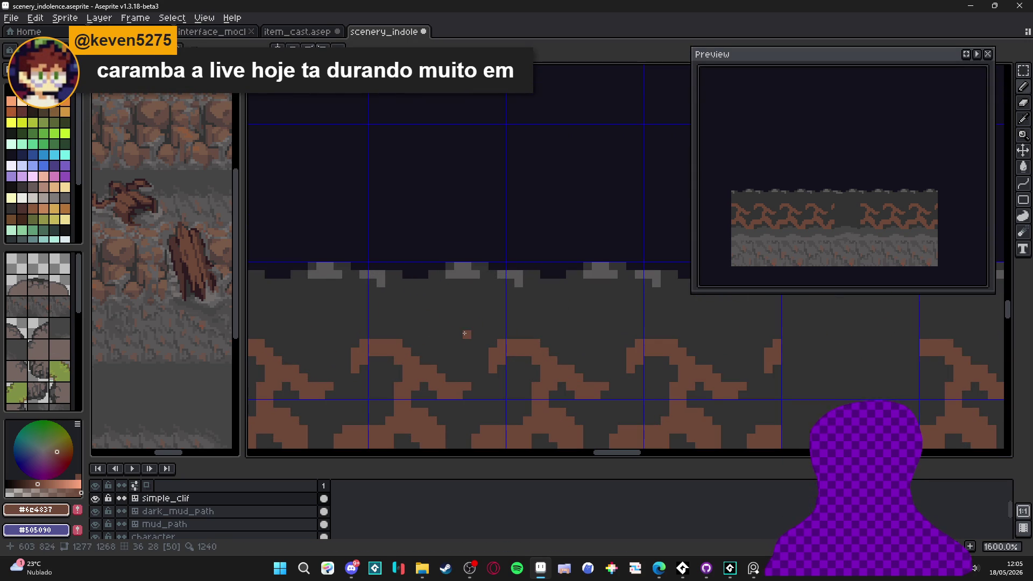
mouse_move(459, 334)
mouse_down()
mouse_move(423, 308)
mouse_move(425, 319)
mouse_move(399, 313)
mouse_move(389, 290)
mouse_move(391, 305)
mouse_move(467, 283)
mouse_up()
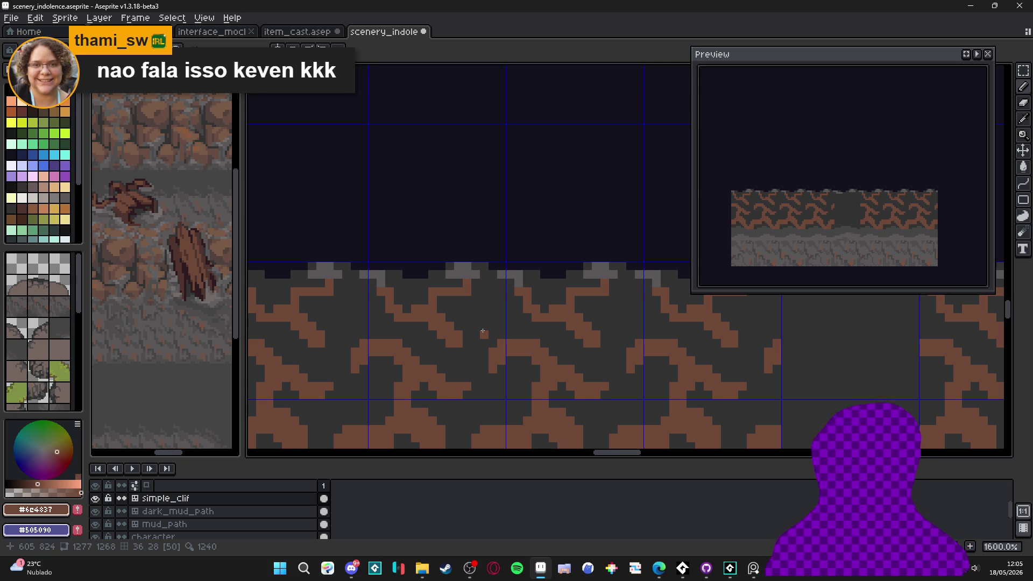
Extend the root branches with extra brown pixels above and beside the branch ends.
scroll(483, 331, up, 3)
drag(465, 313, 497, 313)
click(490, 299)
click(506, 298)
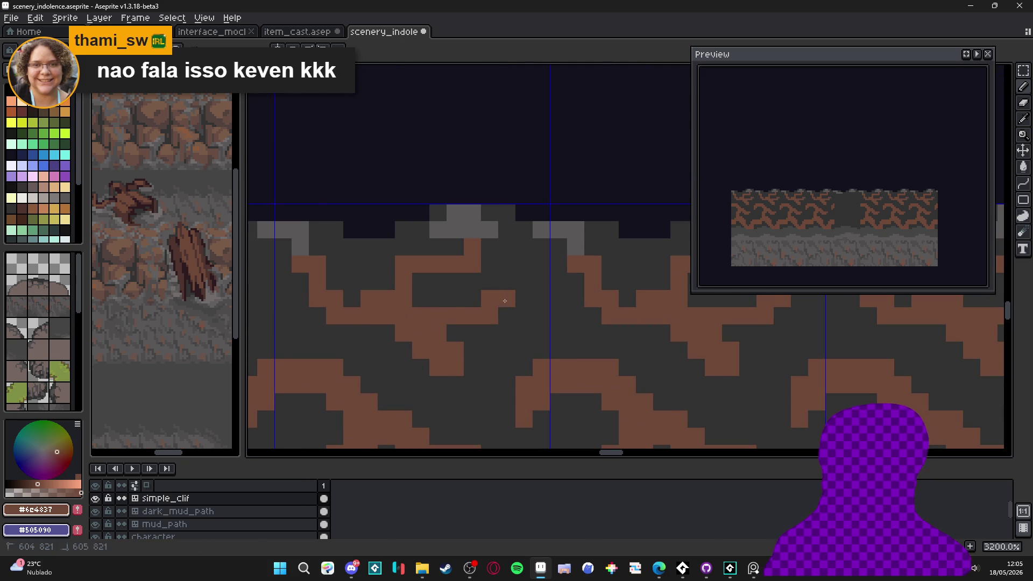
scroll(453, 339, down, 1)
scroll(454, 340, up, 3)
mouse_move(433, 331)
mouse_down()
mouse_move(406, 306)
mouse_move(387, 327)
mouse_up()
scroll(401, 327, down, 2)
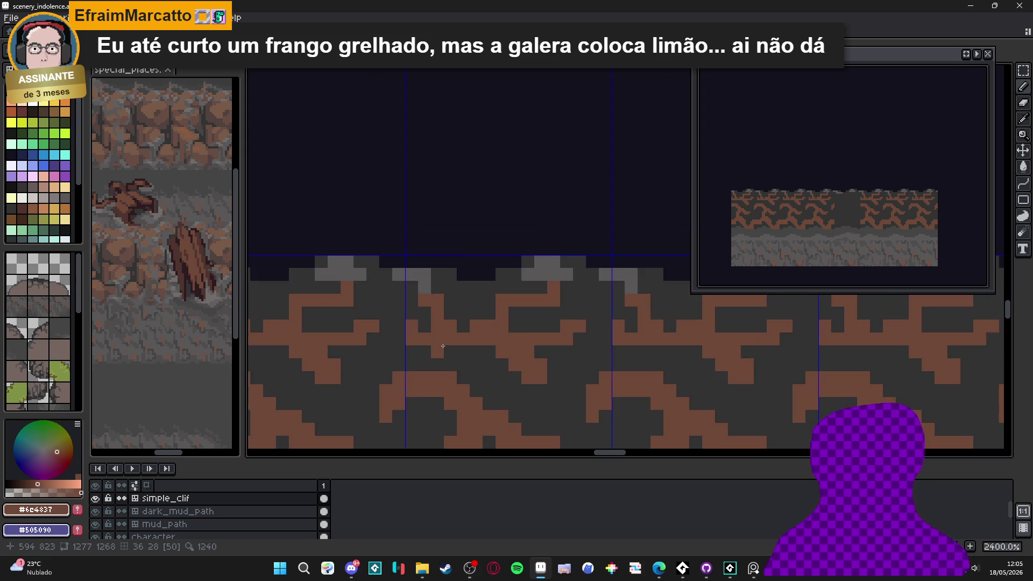
click(466, 257)
Sample the dark grey cliff colour, paint over a root, then undo the stray grey pixel.
scroll(466, 257, down, 3)
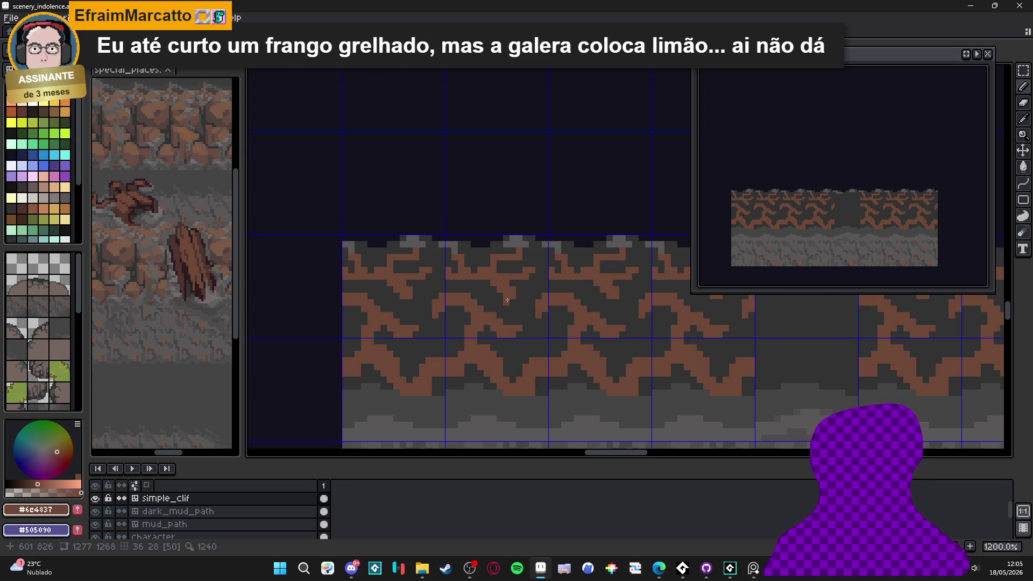
scroll(489, 286, down, 2)
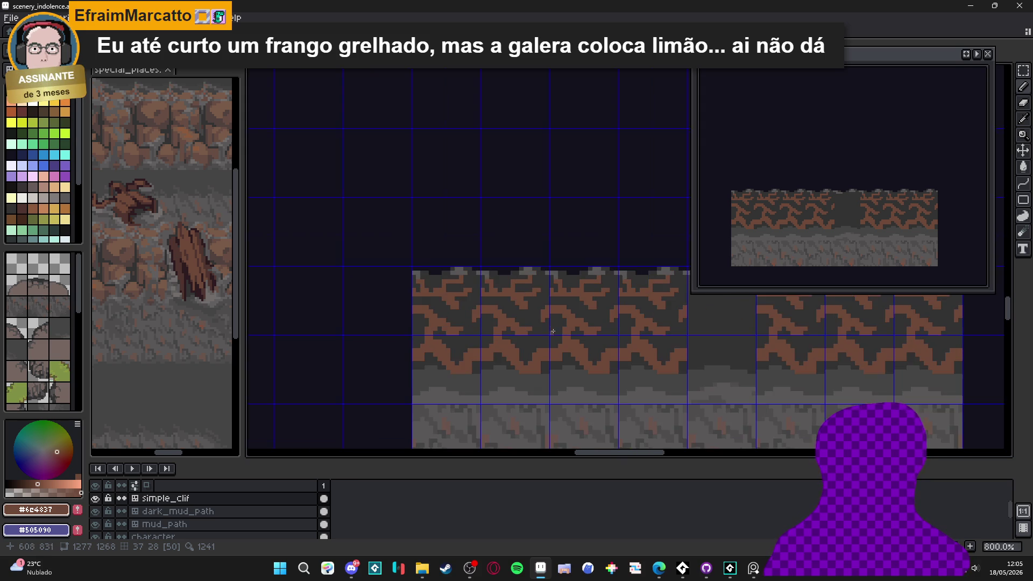
scroll(506, 296, up, 3)
scroll(499, 337, down, 4)
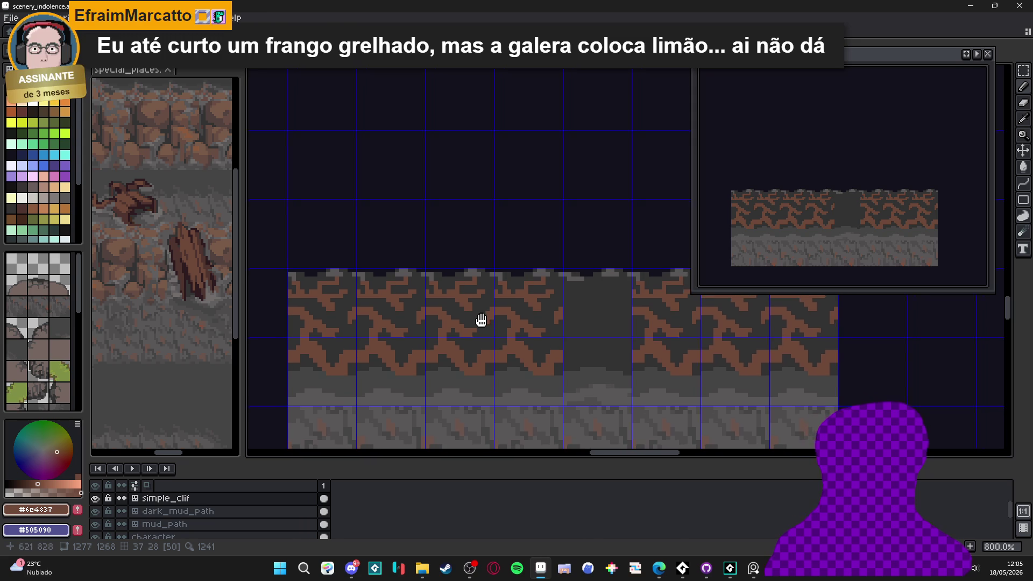
scroll(452, 309, left, 2)
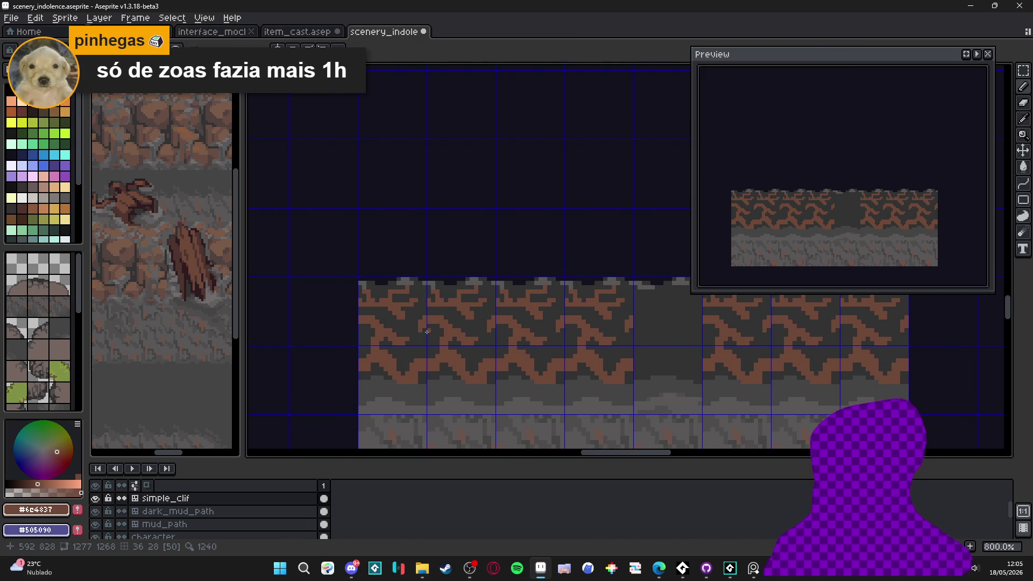
scroll(437, 354, up, 4)
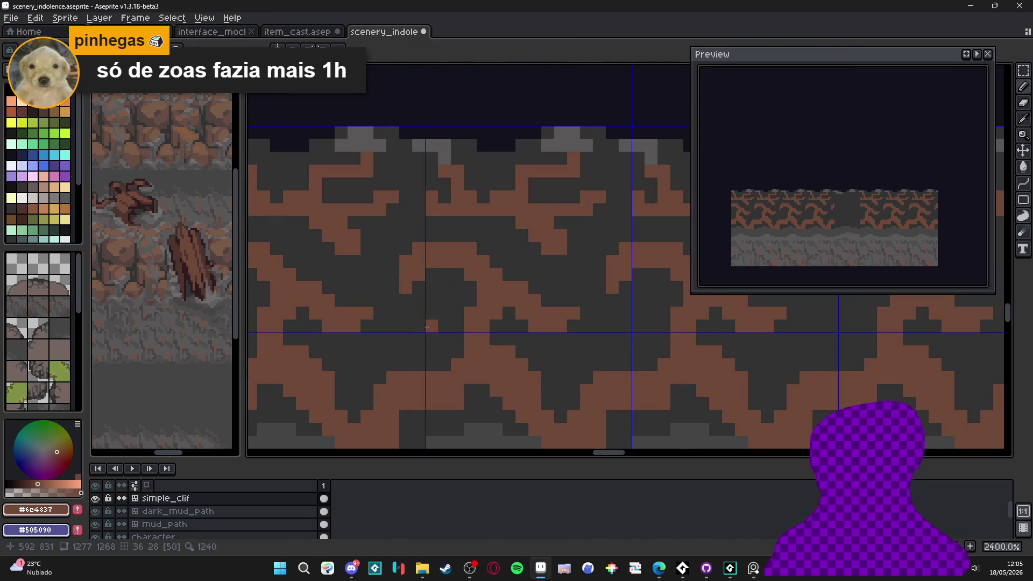
scroll(430, 327, down, 5)
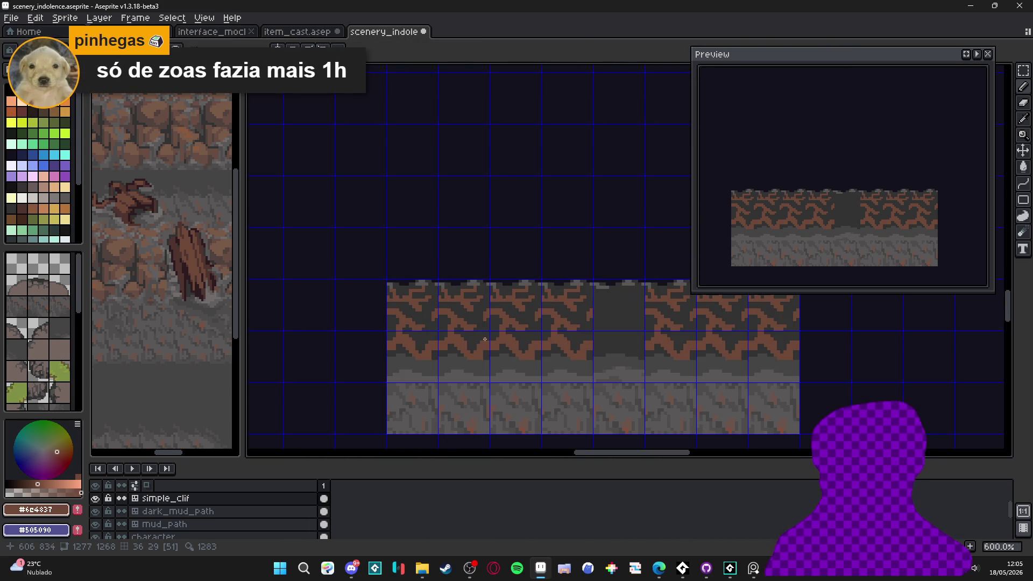
scroll(485, 339, up, 1)
scroll(474, 334, up, 1)
scroll(469, 328, down, 1)
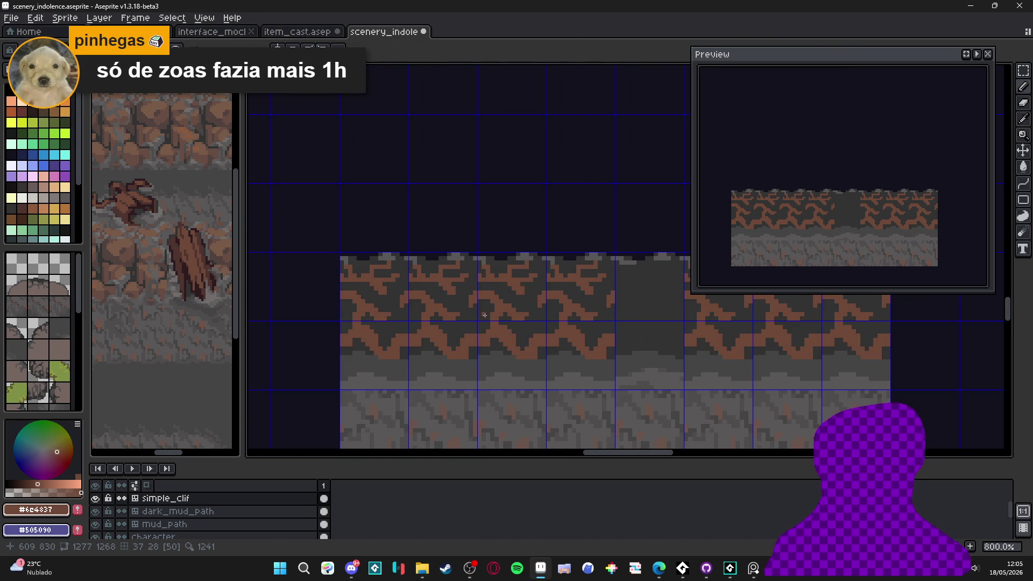
scroll(479, 317, down, 2)
scroll(479, 302, up, 4)
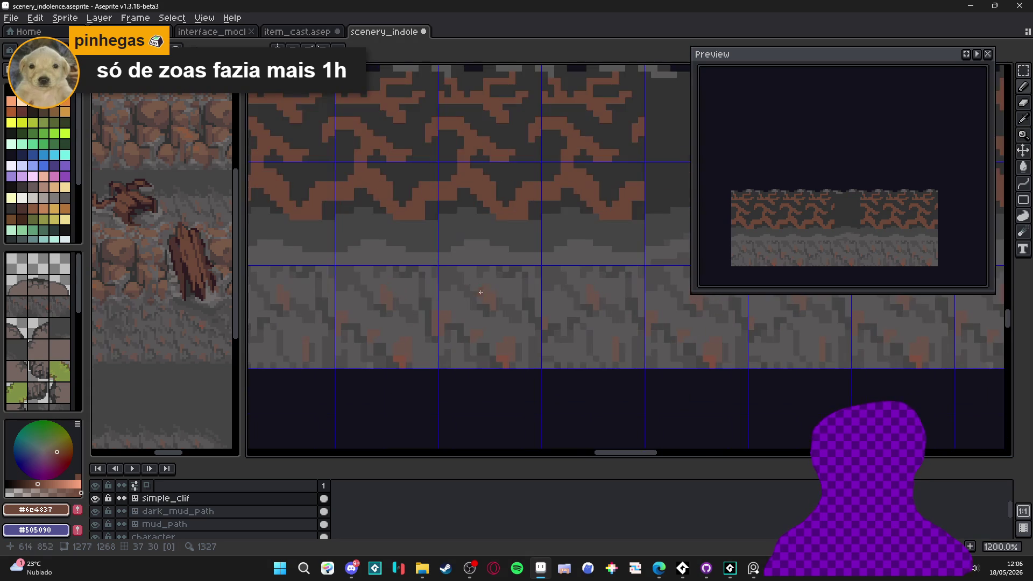
drag(468, 266, 511, 380)
alt+click(466, 267)
scroll(466, 268, up, 1)
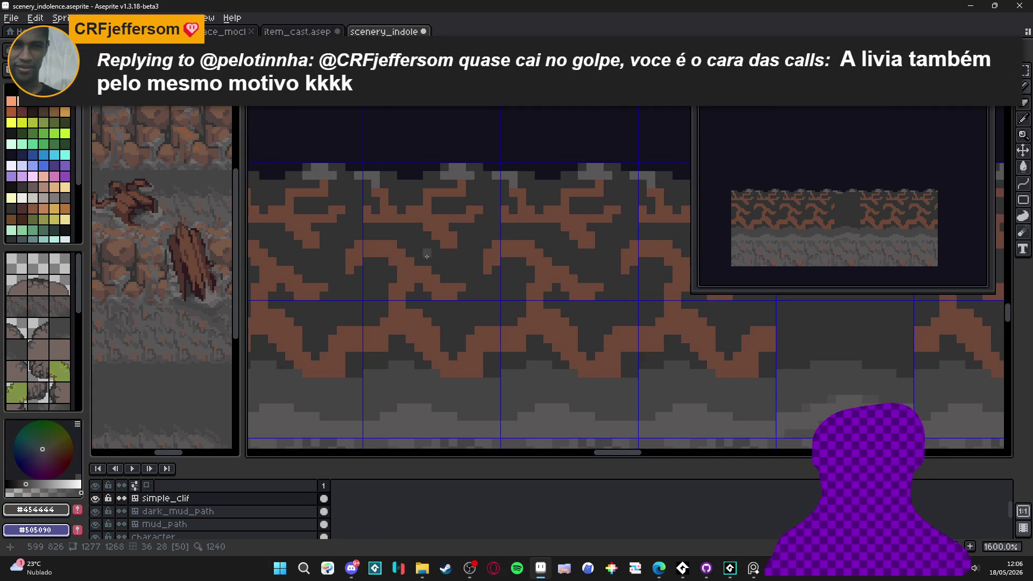
click(424, 249)
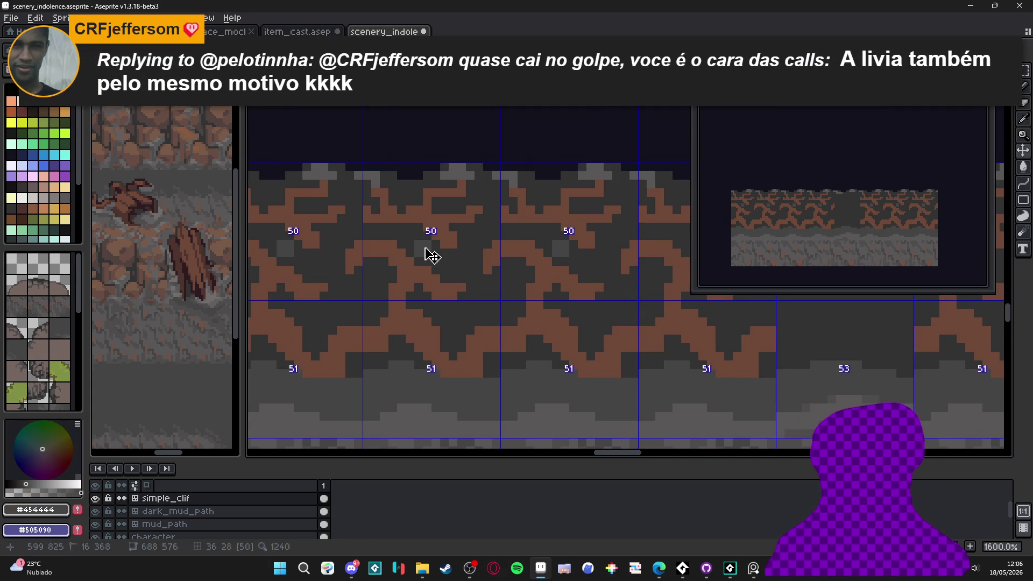
key(ctrl+z)
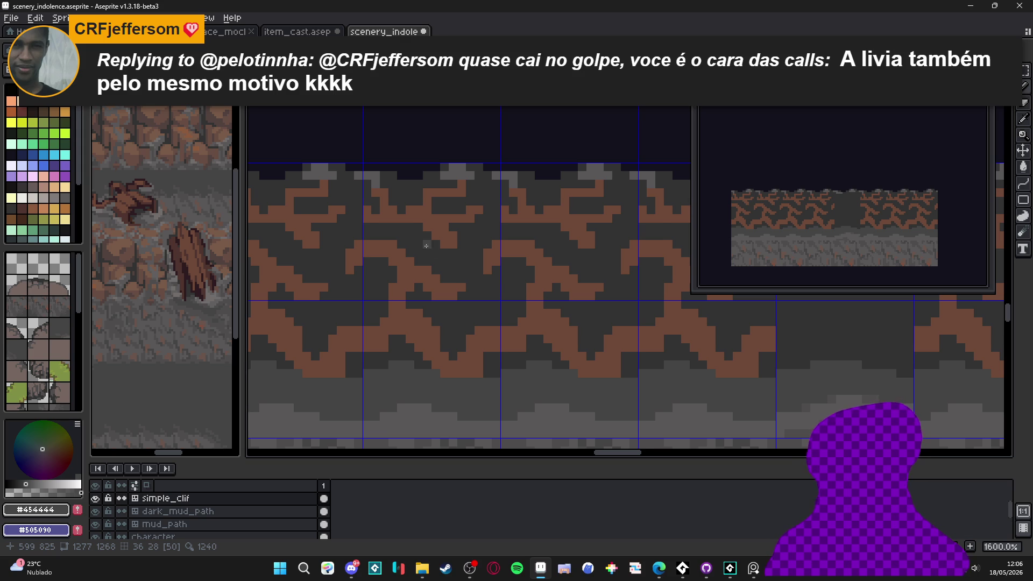
Pick dark maroon #2d1b1e from the reference log and paint a shadow line under a root.
scroll(424, 245, up, 2)
scroll(204, 237, up, 2)
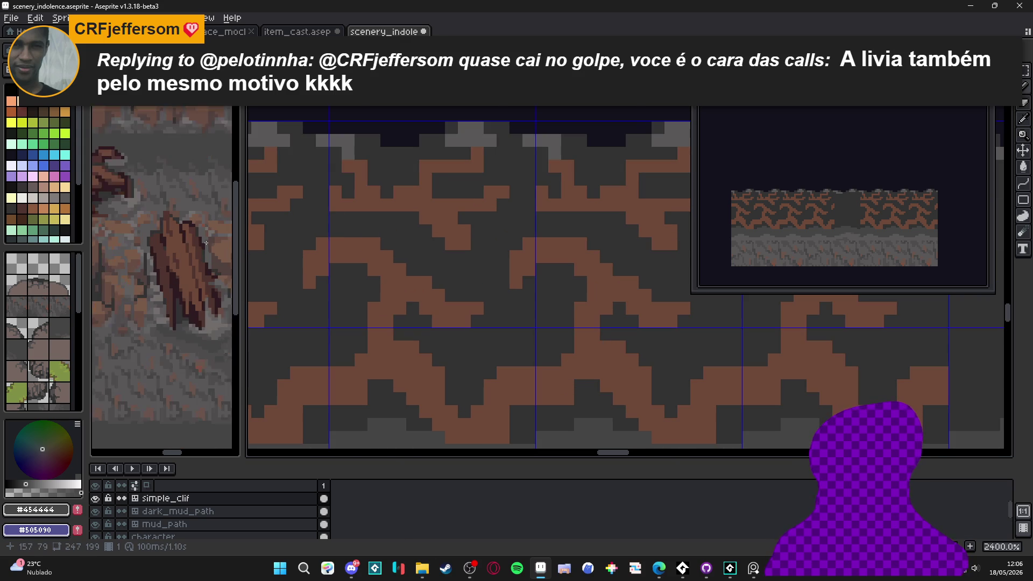
click(210, 237)
alt+click(210, 237)
click(399, 192)
click(399, 192)
mouse_move(399, 192)
mouse_down()
mouse_move(358, 193)
mouse_move(423, 203)
mouse_move(449, 220)
mouse_up()
Draw dark shadow strokes under the upper roots, re-picking the log's shadow colour and undoing a misstep.
scroll(449, 220, up, 3)
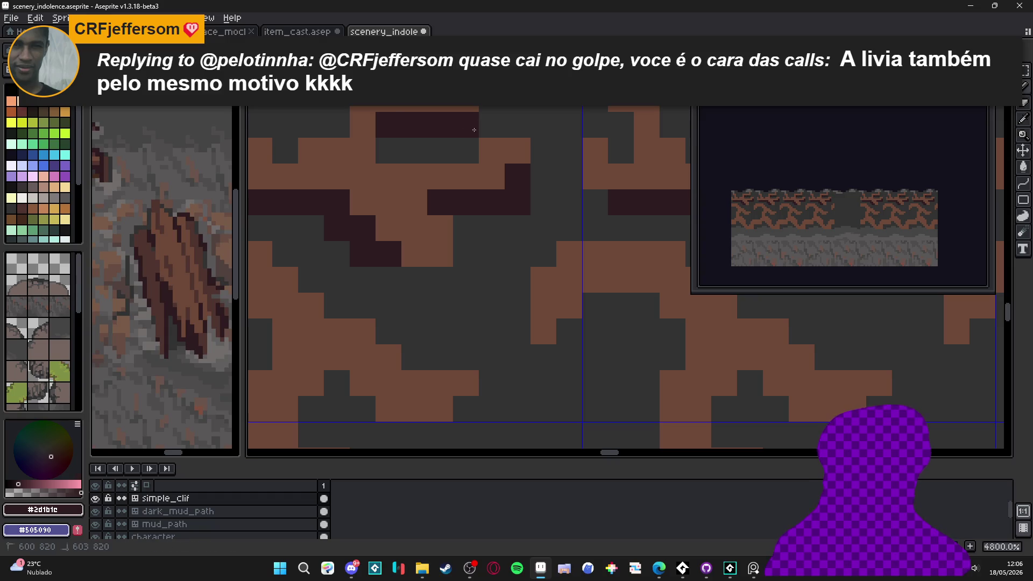
drag(389, 150, 466, 148)
scroll(465, 148, down, 6)
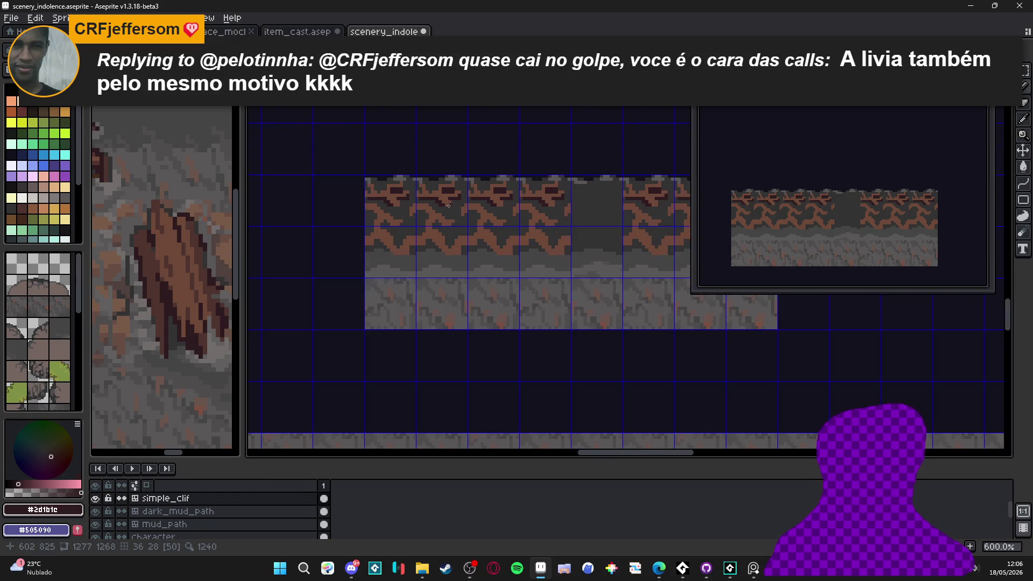
key(ctrl+Tab)
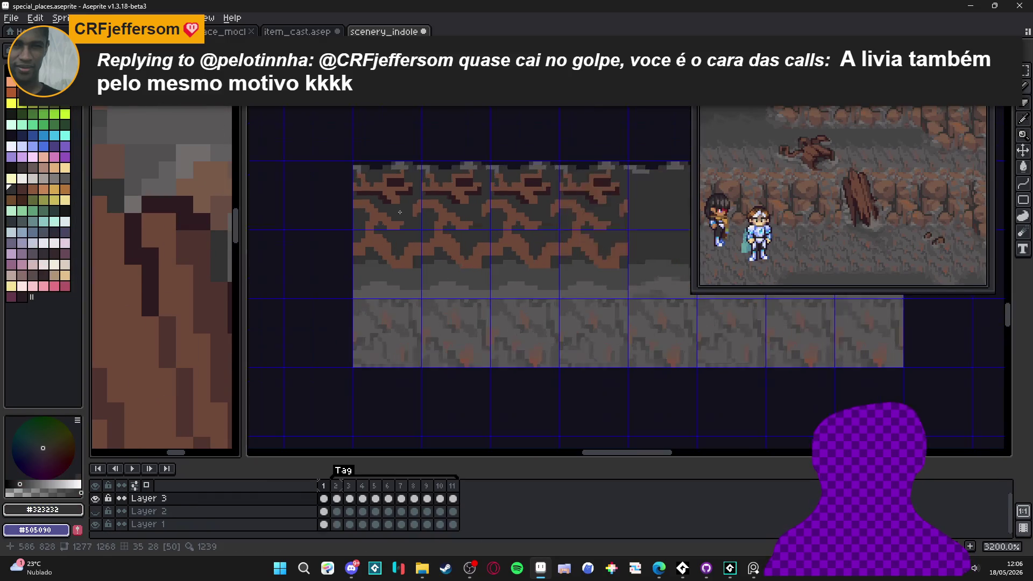
click(453, 183)
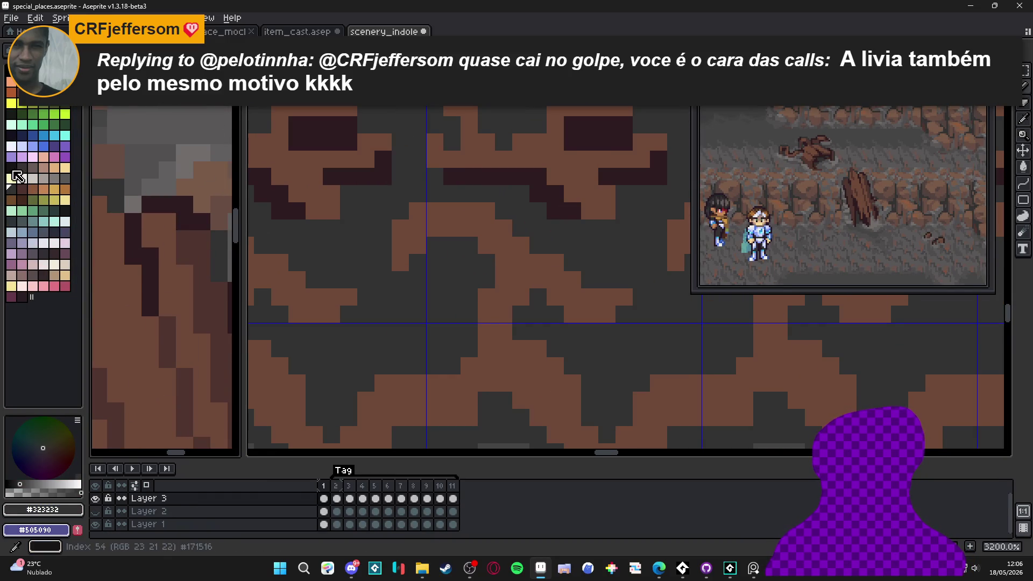
click(11, 167)
click(443, 183)
key(ctrl+Tab)
mouse_move(452, 179)
mouse_down()
mouse_move(539, 183)
mouse_move(565, 209)
mouse_up()
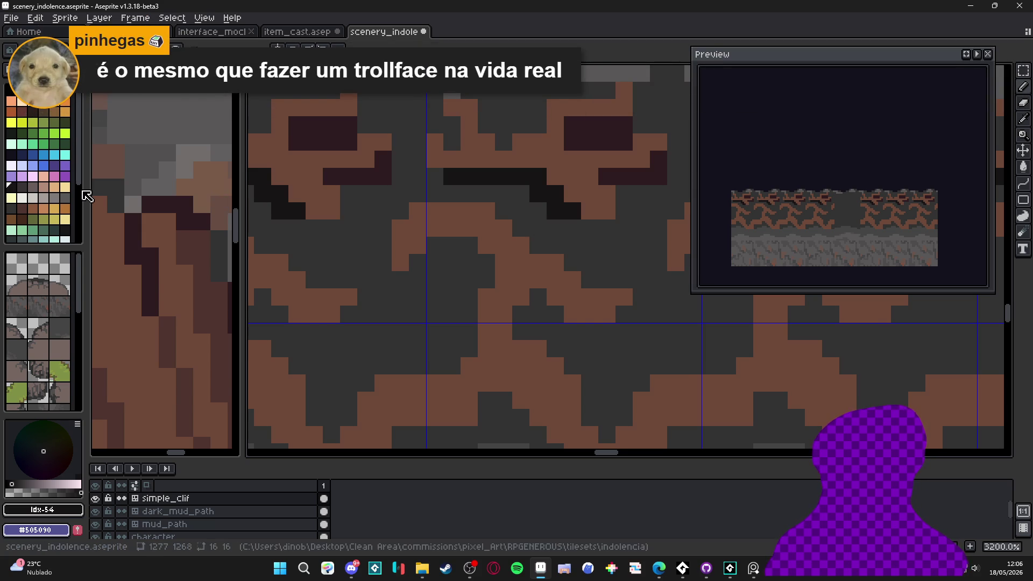
click(469, 194)
scroll(560, 248, down, 4)
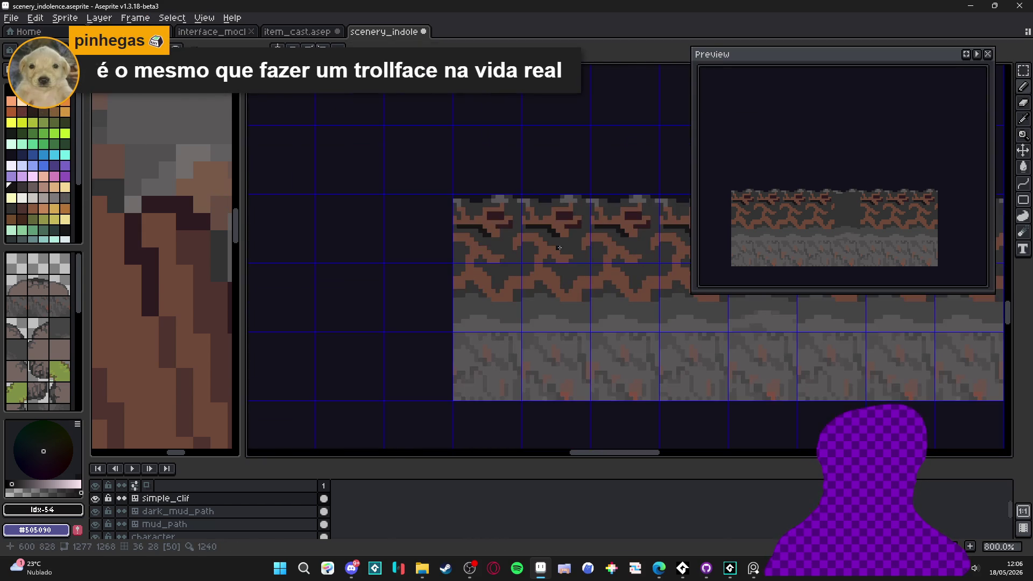
scroll(558, 244, up, 4)
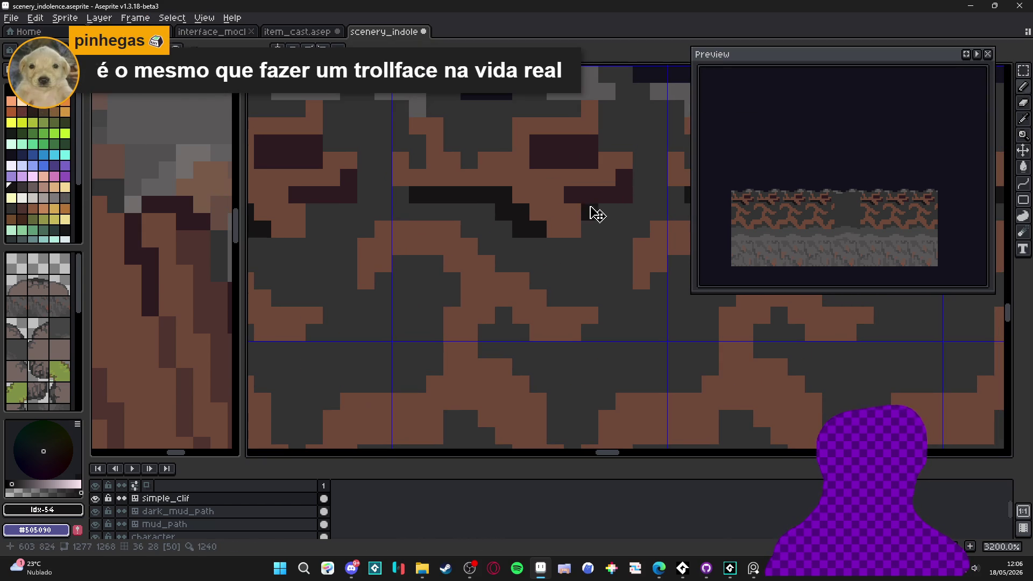
key(ctrl+z)
key(ctrl+z)
key(ctrl+z)
key(ctrl+z)
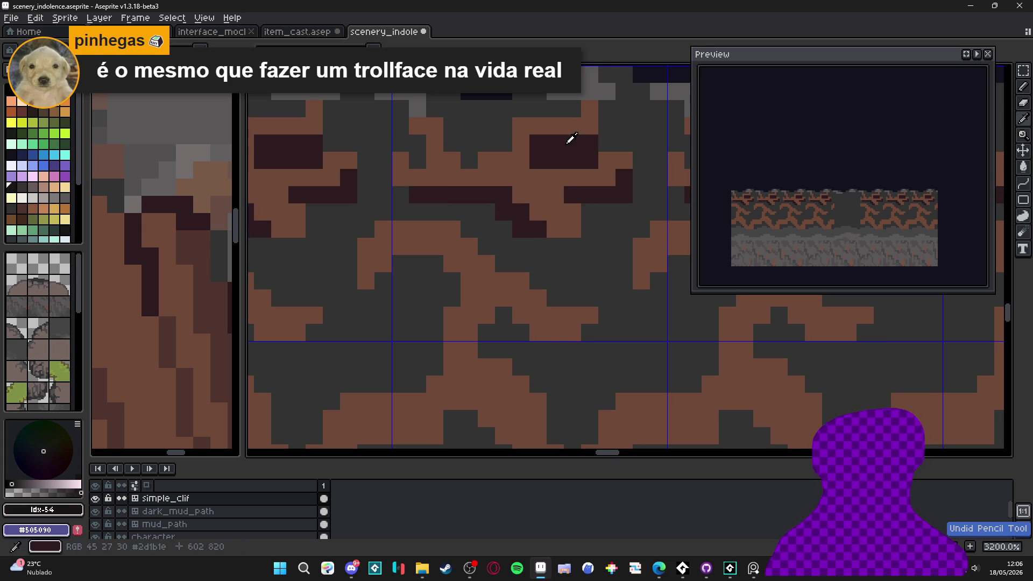
Resample the maroon and add dark shadow pixels and a stroke along the lower root.
alt+click(569, 143)
click(537, 246)
scroll(538, 247, down, 3)
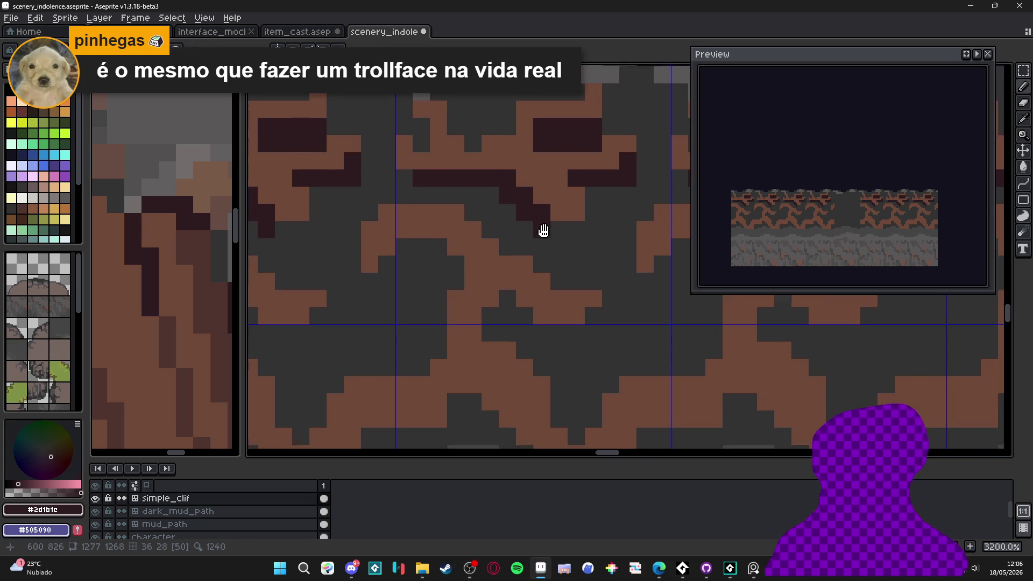
scroll(543, 239, right, 2)
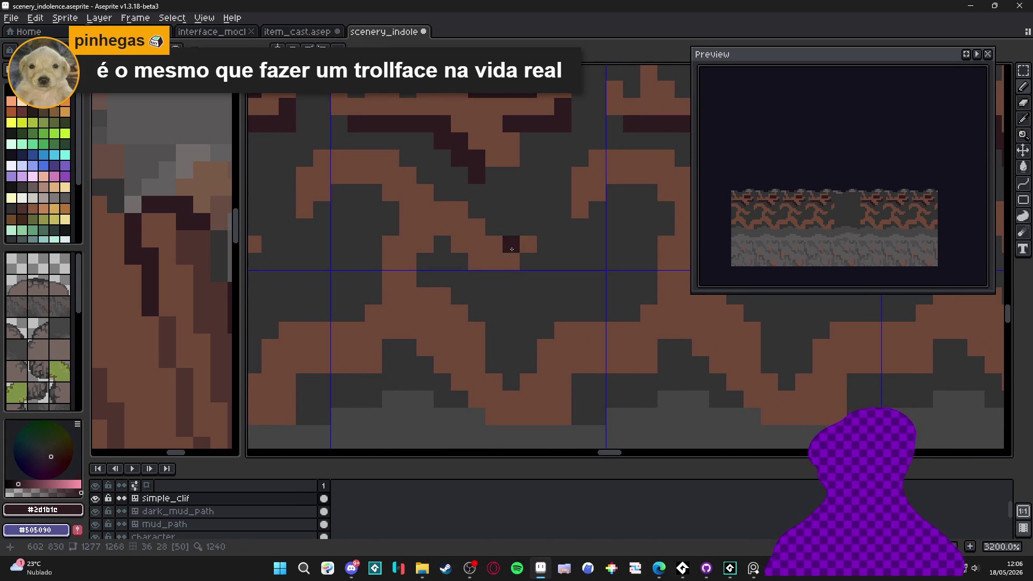
click(442, 245)
scroll(443, 244, up, 1)
click(467, 272)
click(441, 272)
mouse_move(474, 293)
mouse_down()
mouse_move(570, 297)
mouse_move(572, 271)
mouse_up()
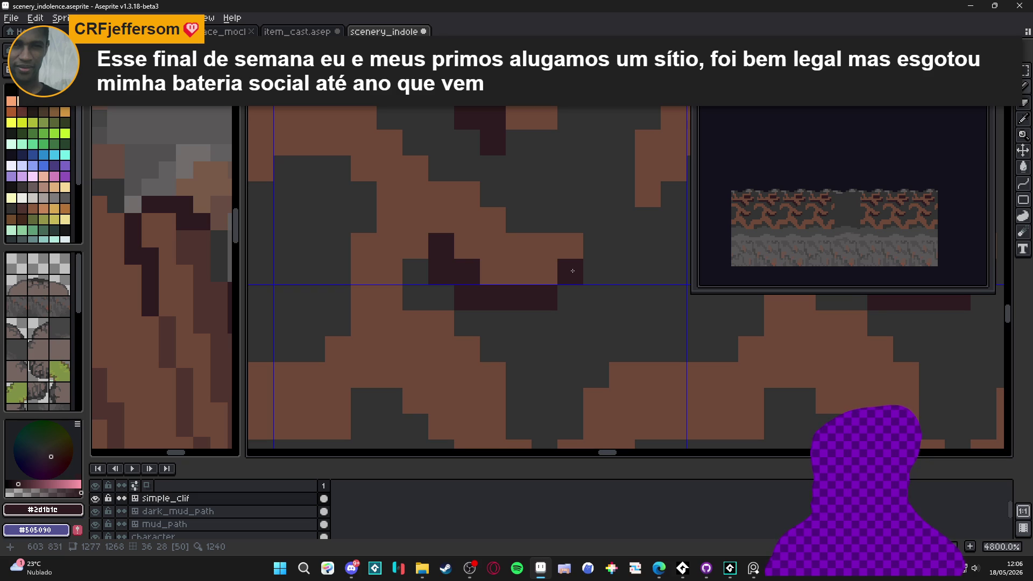
Paint diagonal dark outline runs along the root edges and around the root notch.
scroll(573, 271, down, 3)
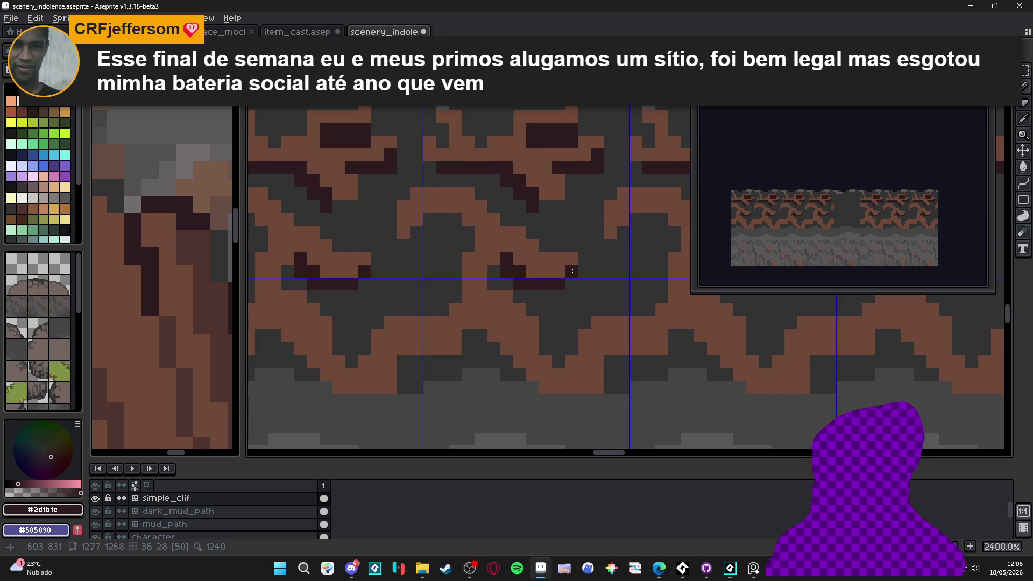
scroll(390, 323, up, 2)
mouse_move(356, 297)
mouse_down()
mouse_move(430, 360)
mouse_move(407, 349)
mouse_move(532, 384)
mouse_up()
mouse_move(544, 333)
mouse_down()
mouse_move(632, 324)
mouse_move(617, 320)
mouse_up()
mouse_move(556, 343)
mouse_down()
mouse_move(545, 383)
mouse_move(511, 318)
mouse_move(476, 331)
mouse_move(474, 312)
mouse_move(442, 281)
mouse_move(461, 279)
mouse_move(425, 242)
mouse_move(390, 229)
mouse_move(390, 212)
mouse_up()
Extend the dark outline along the root edges and tip with short runs.
click(478, 261)
scroll(495, 274, up, 1)
mouse_move(515, 280)
mouse_down()
mouse_move(592, 271)
mouse_move(505, 271)
mouse_up()
click(491, 288)
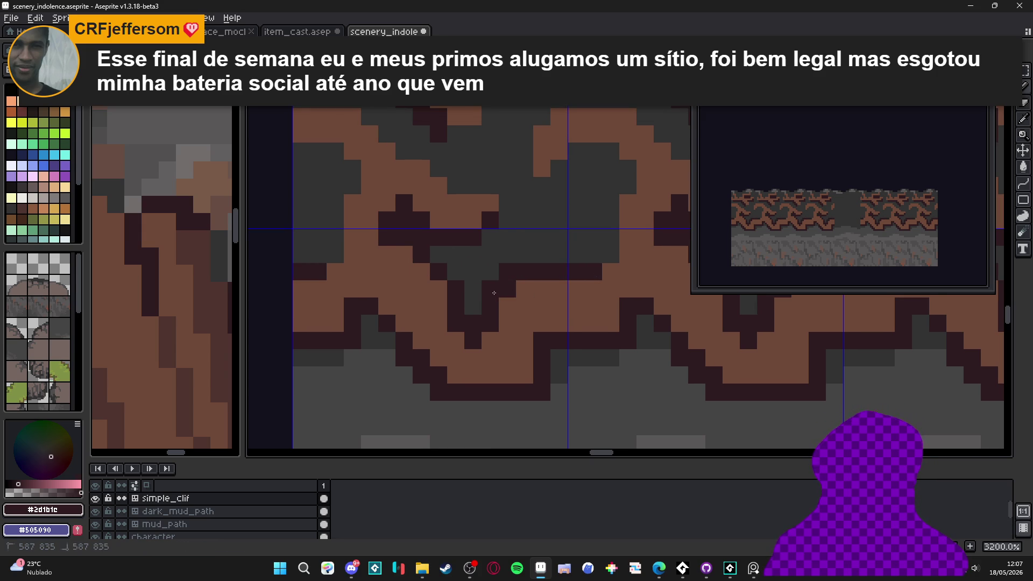
mouse_move(610, 254)
mouse_down()
mouse_move(595, 257)
mouse_move(610, 210)
mouse_up()
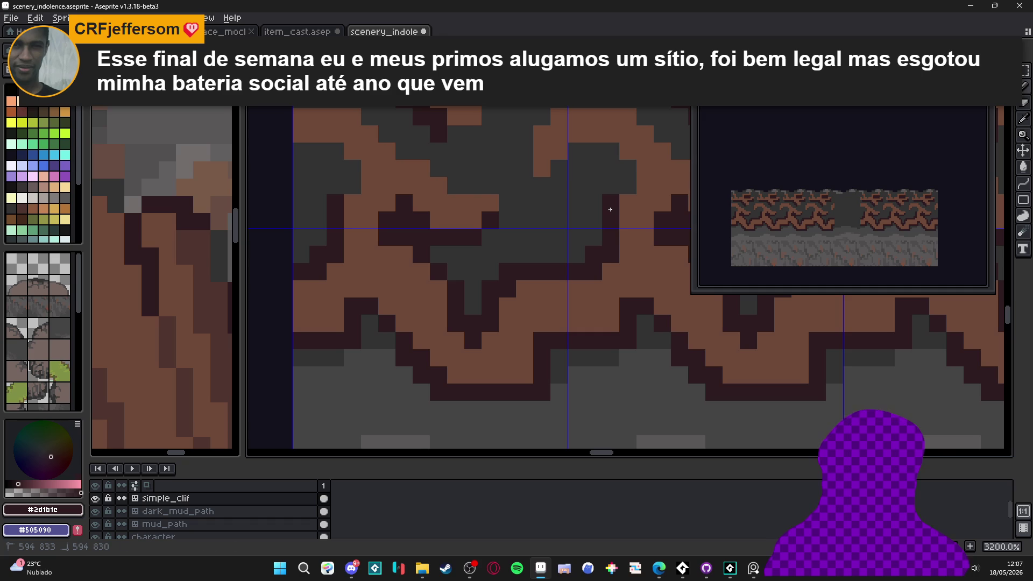
scroll(602, 212, up, 3)
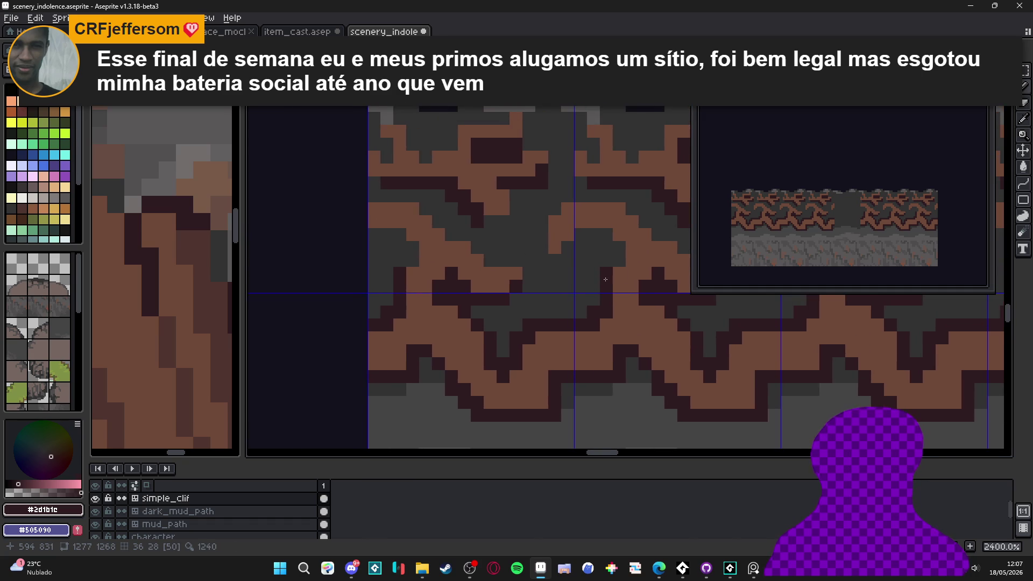
mouse_move(620, 240)
mouse_down()
mouse_move(569, 224)
mouse_move(553, 247)
mouse_up()
mouse_move(539, 202)
mouse_down()
mouse_move(570, 173)
mouse_move(638, 185)
mouse_move(550, 225)
mouse_move(630, 288)
mouse_up()
scroll(565, 288, down, 1)
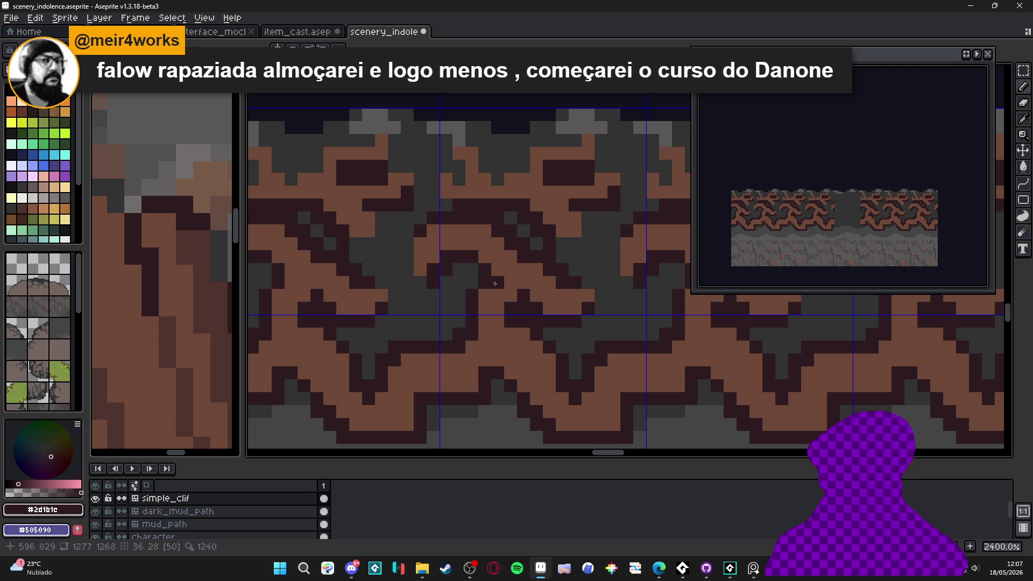
scroll(517, 284, down, 2)
scroll(426, 223, up, 3)
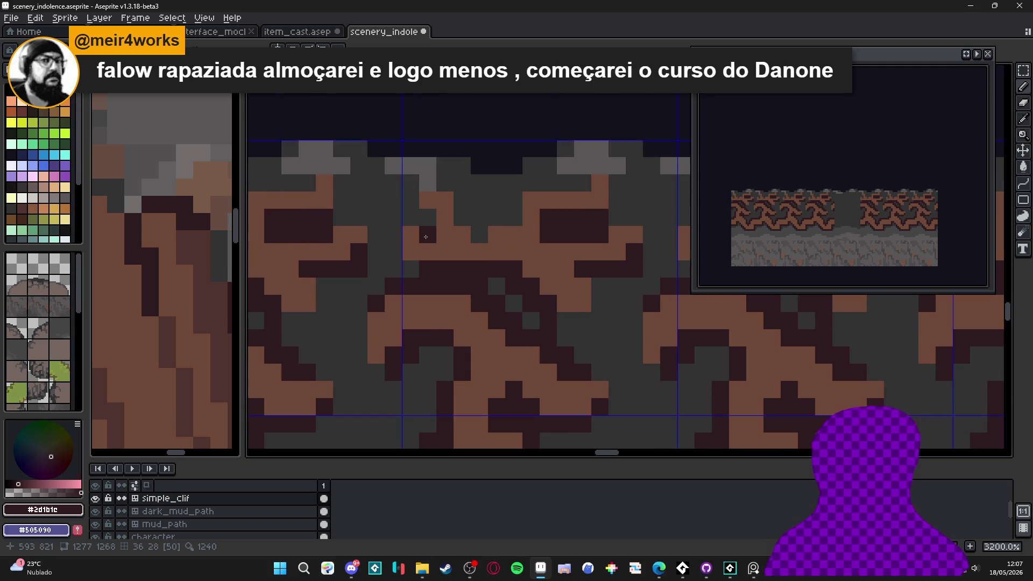
Dot dark pixels along the top brown ridge and fill the two gaps below it.
click(411, 217)
click(463, 217)
click(480, 217)
click(480, 235)
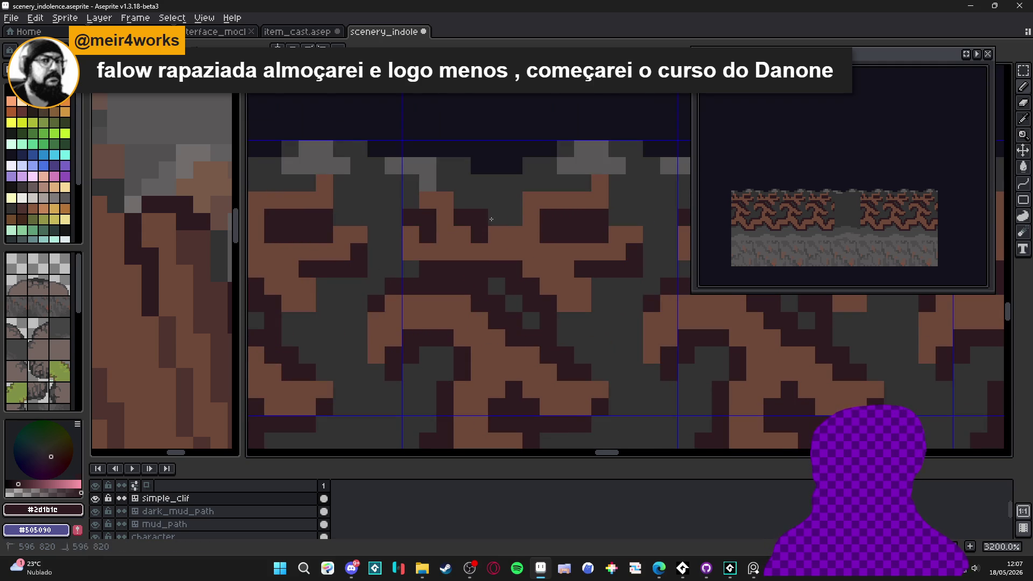
click(497, 217)
click(514, 218)
click(514, 200)
click(530, 200)
scroll(548, 224, up, 1)
click(550, 206)
click(532, 206)
click(515, 207)
click(498, 206)
click(580, 225)
click(582, 243)
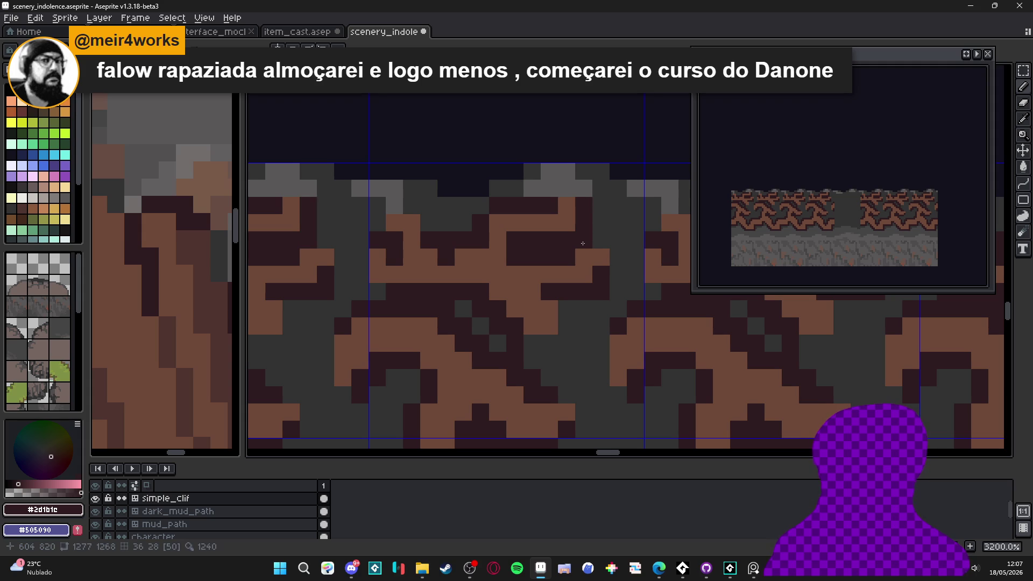
scroll(594, 246, down, 1)
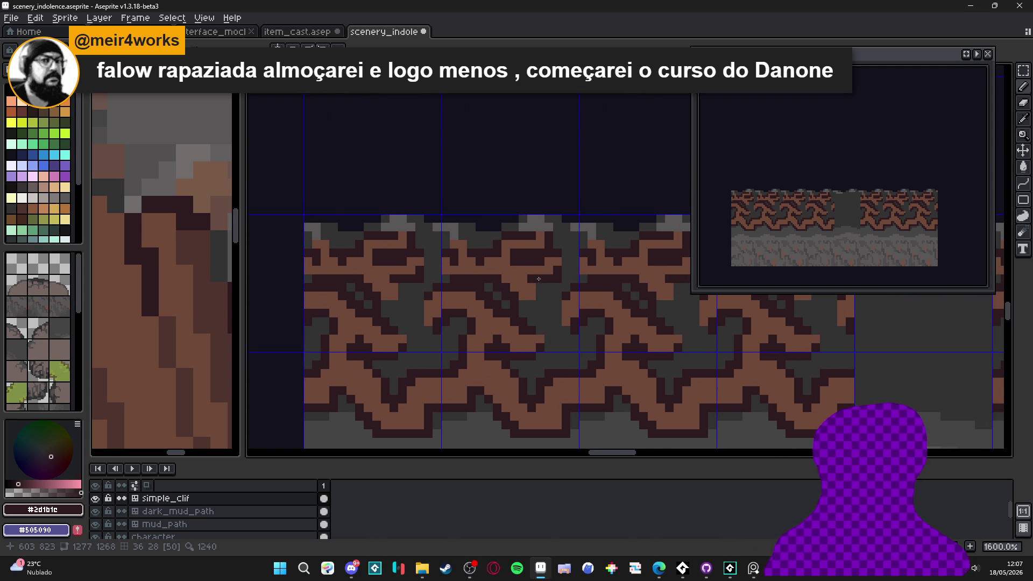
scroll(538, 278, down, 2)
scroll(57, 344, down, 3)
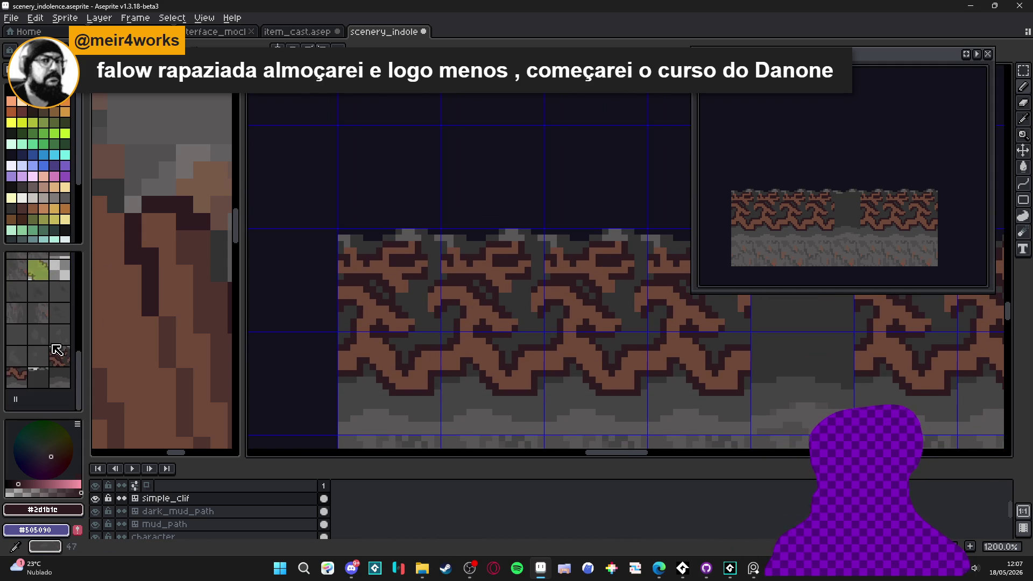
Pick a mud-path tile from the tileset and stamp it into the empty tile cell.
click(59, 358)
drag(759, 361, 487, 427)
drag(526, 380, 523, 267)
click(16, 377)
click(516, 312)
Switch to pixel editing, sample #454444, and shade the gap between roots dark grey.
key(Tab)
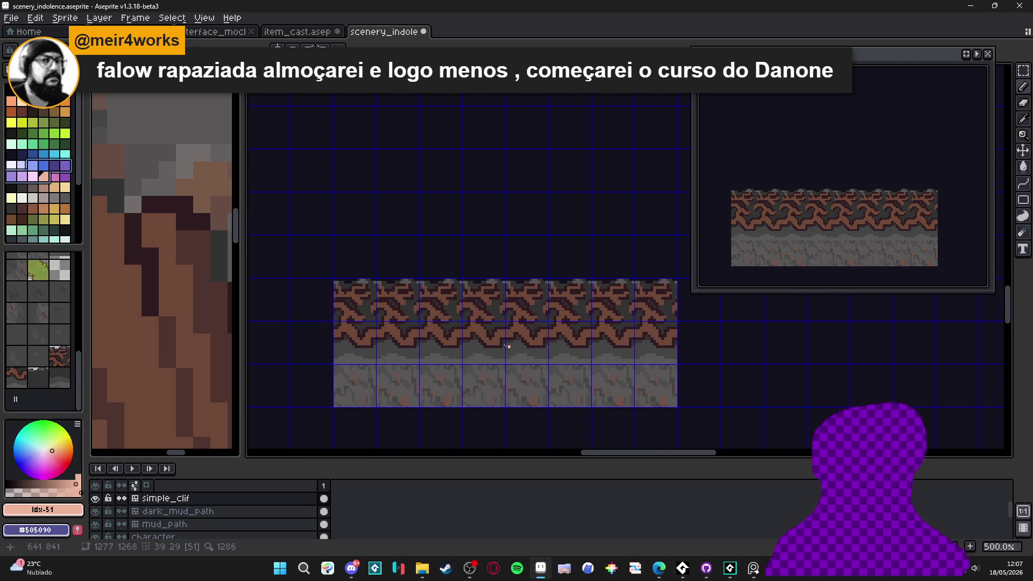
scroll(538, 355, down, 4)
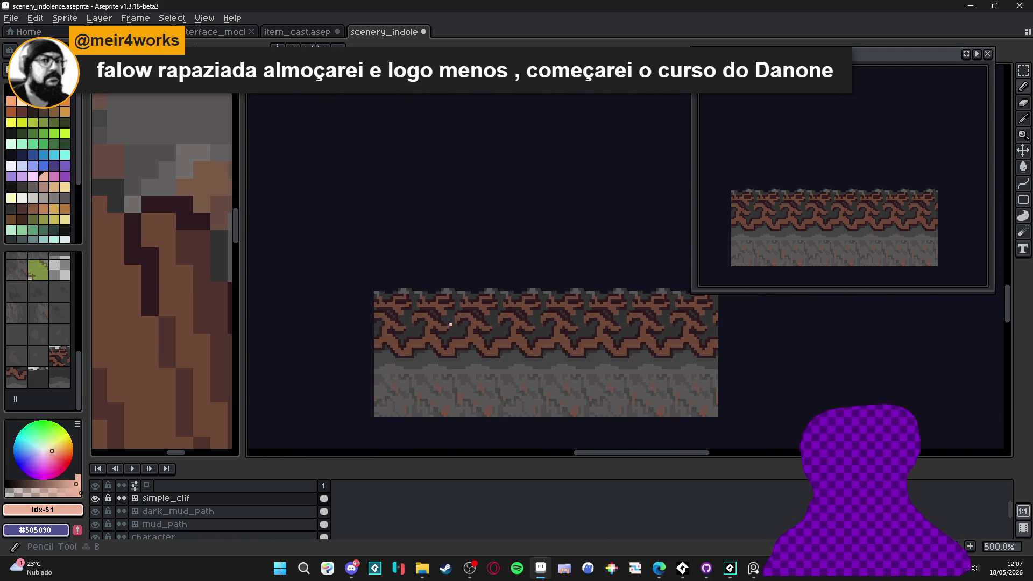
scroll(421, 319, up, 4)
scroll(389, 338, up, 1)
alt+click(408, 359)
scroll(405, 357, down, 3)
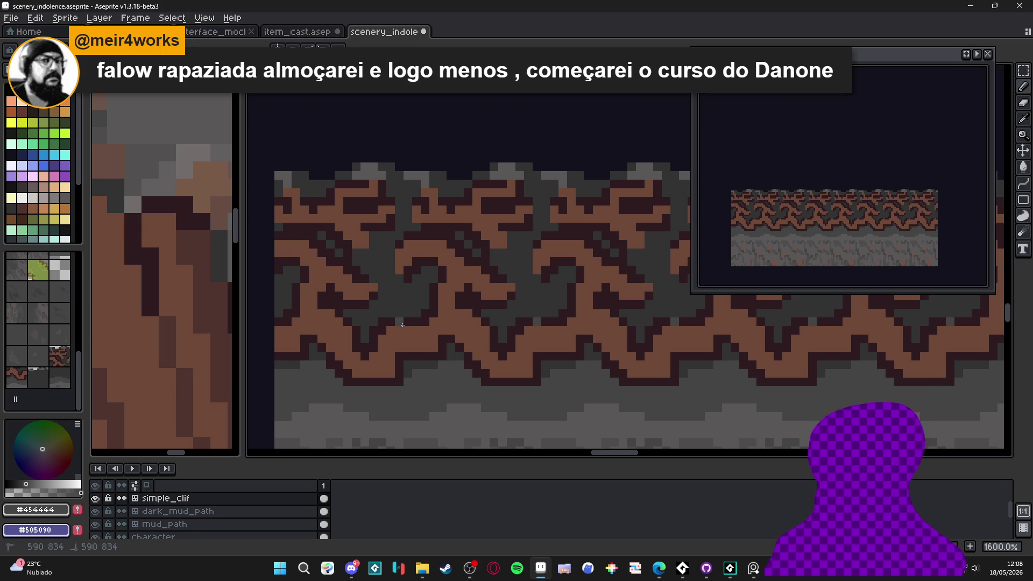
mouse_move(403, 323)
mouse_down()
mouse_move(404, 339)
mouse_move(407, 296)
mouse_move(415, 314)
mouse_move(428, 310)
mouse_up()
scroll(426, 314, down, 2)
scroll(394, 317, up, 2)
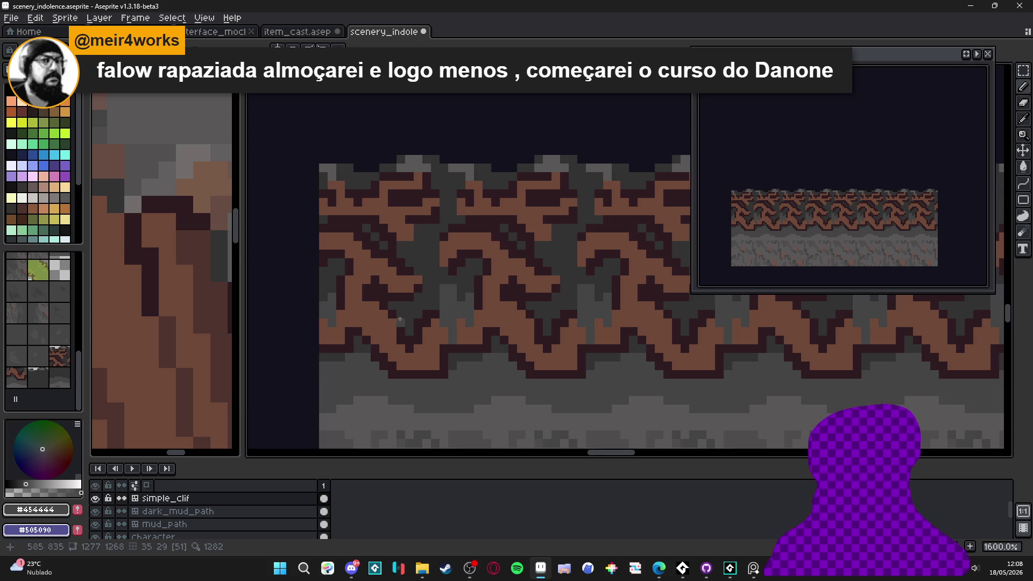
drag(394, 317, 393, 340)
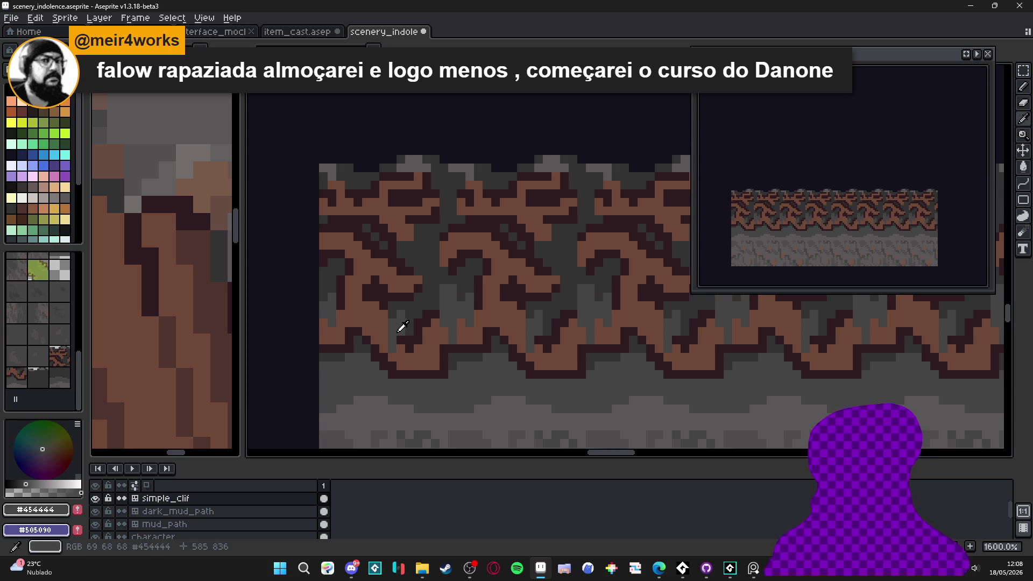
Darken and lighten stacked pixels in the gap to vary the grey shading.
scroll(398, 293, up, 2)
scroll(411, 303, down, 3)
scroll(412, 304, up, 2)
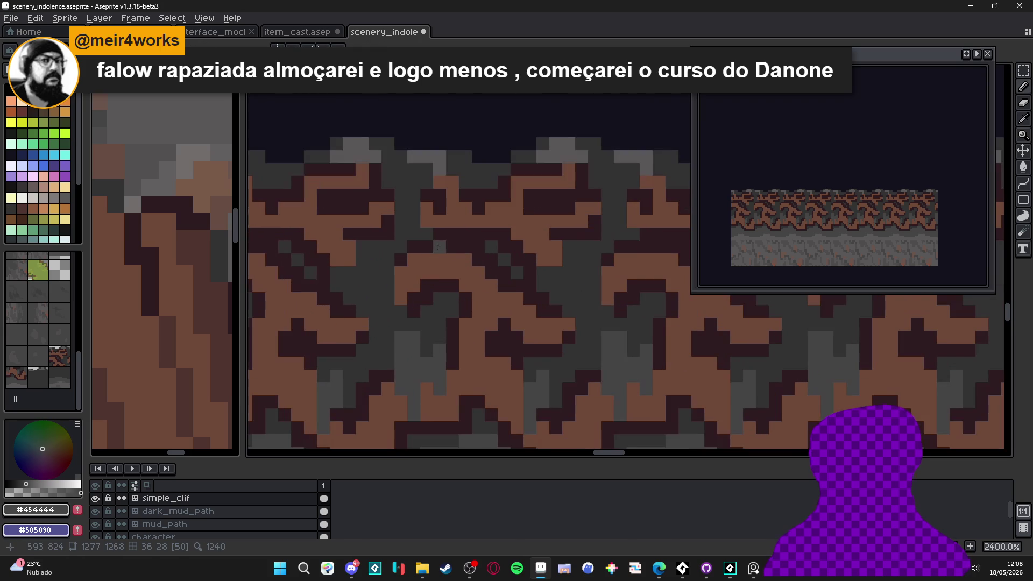
mouse_move(416, 253)
mouse_down()
mouse_move(418, 265)
mouse_move(415, 243)
mouse_move(415, 260)
mouse_move(402, 256)
mouse_up()
alt+click(427, 228)
alt+click(422, 253)
scroll(403, 259, down, 3)
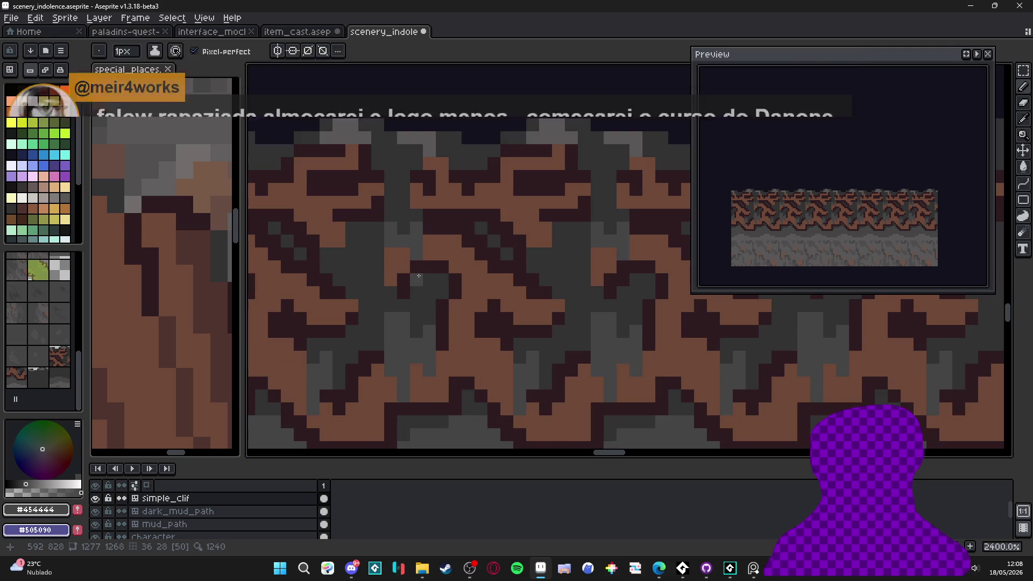
scroll(429, 292, up, 3)
drag(416, 265, 418, 281)
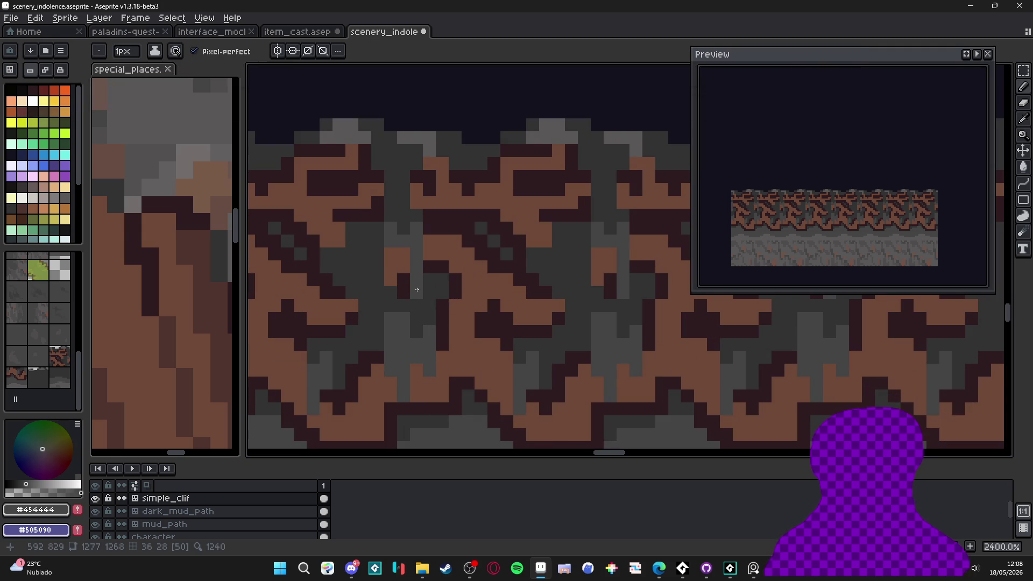
Try several palette swatches, sampling #323232 and #454444 back from the canvas.
alt+click(229, 233)
click(21, 187)
alt+click(417, 281)
scroll(18, 188, down, 3)
click(54, 193)
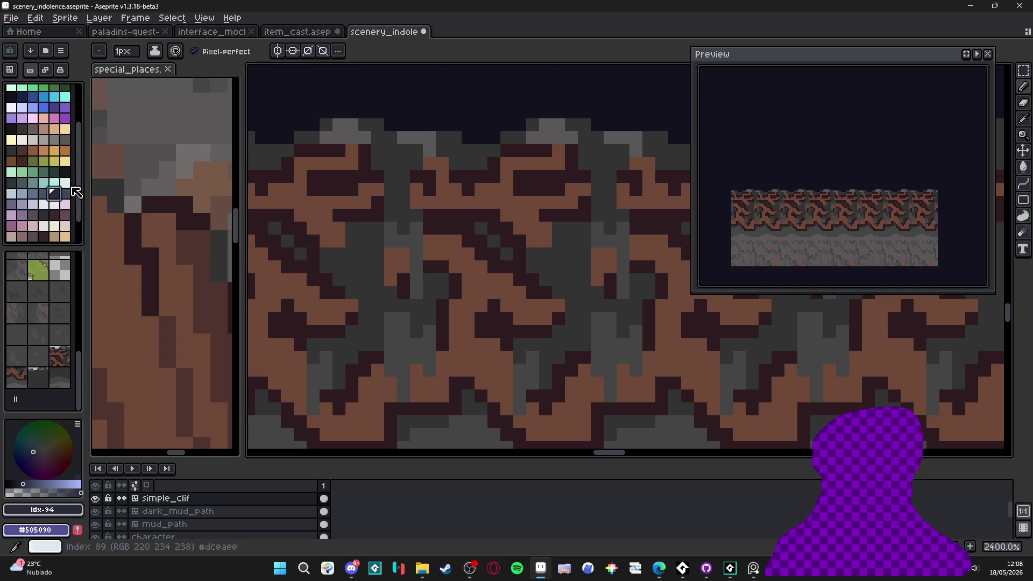
click(16, 185)
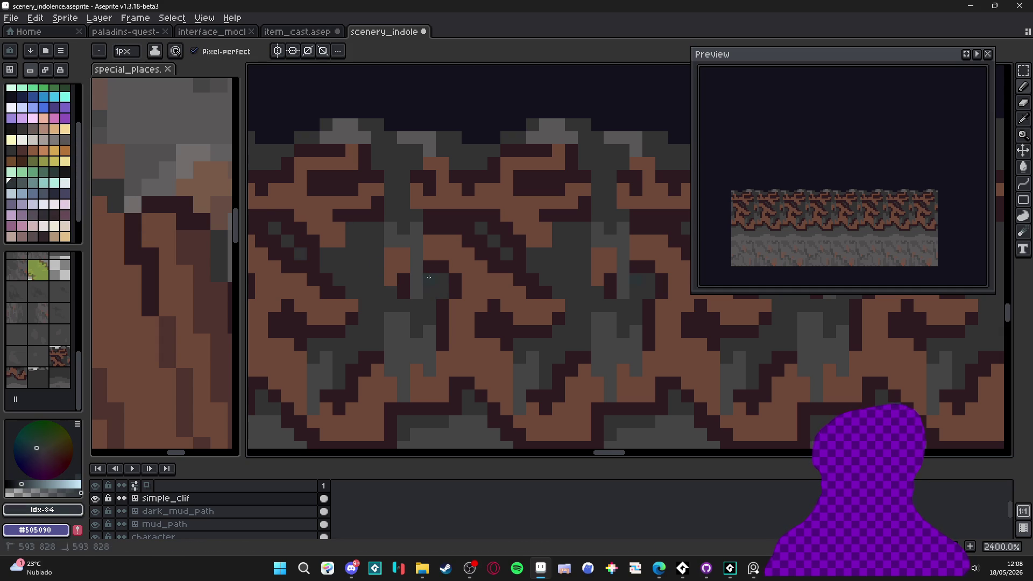
alt+click(376, 273)
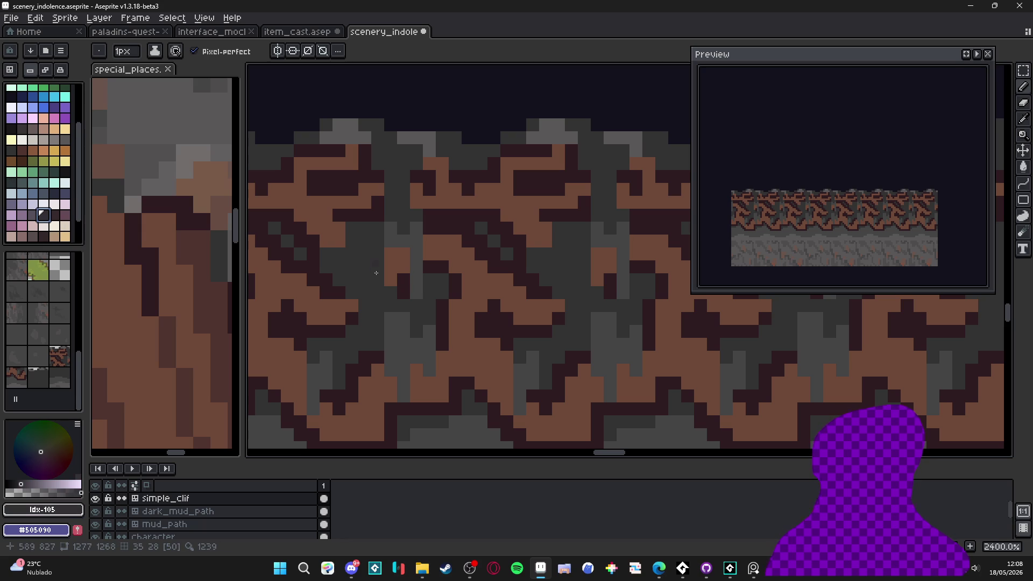
alt+click(433, 273)
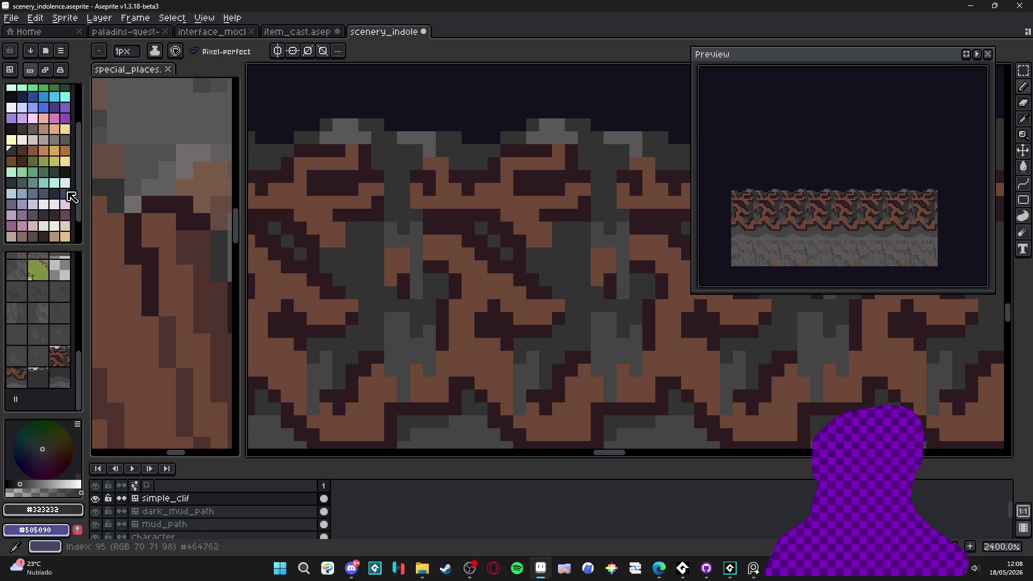
click(11, 129)
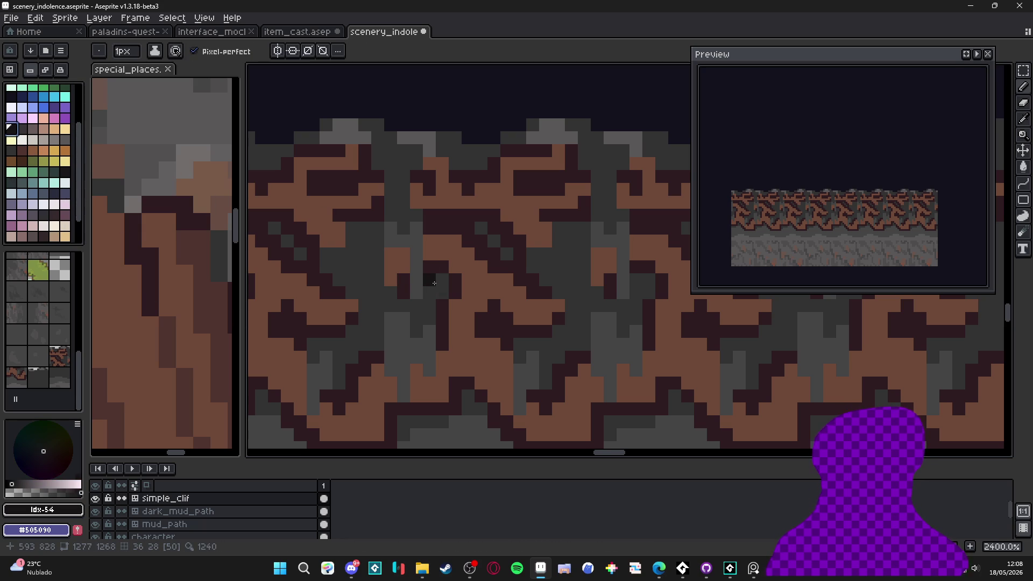
scroll(434, 283, down, 6)
scroll(440, 311, up, 2)
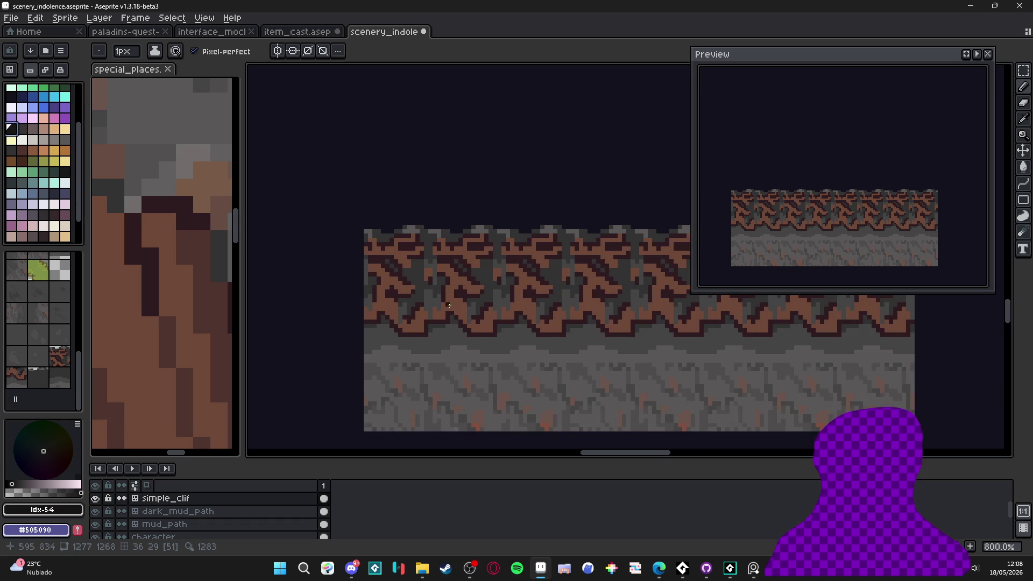
alt+click(438, 294)
scroll(438, 293, down, 2)
scroll(425, 318, right, 2)
scroll(409, 323, down, 2)
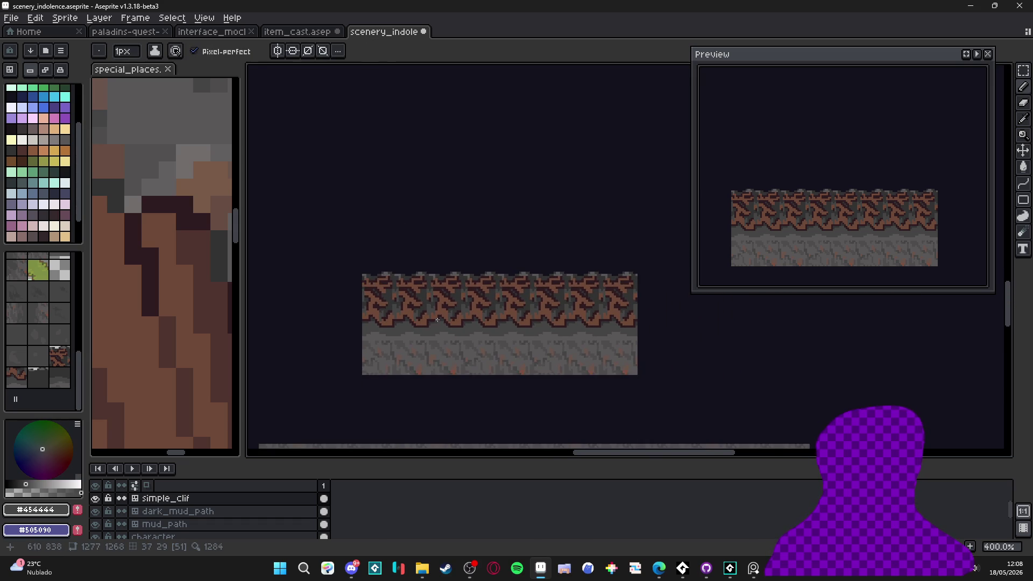
scroll(468, 344, up, 3)
Sample brown #6c4837 and draw a stair-stepped root running down-left into the grey band.
key(v)
key(b)
scroll(470, 345, up, 5)
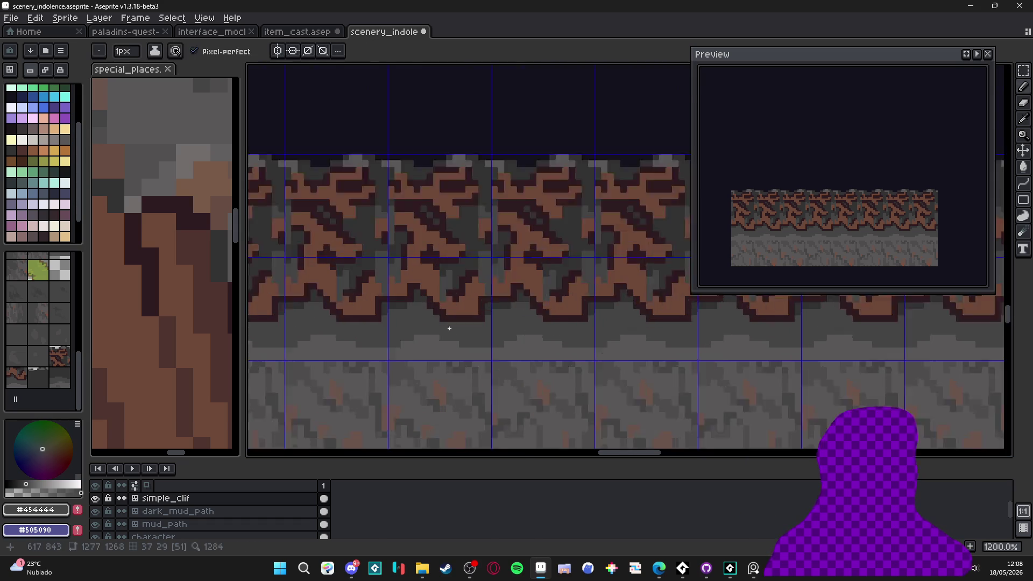
alt+click(468, 282)
mouse_move(458, 332)
mouse_down()
mouse_move(409, 324)
mouse_move(369, 353)
mouse_move(414, 359)
mouse_move(382, 392)
mouse_move(386, 383)
mouse_up()
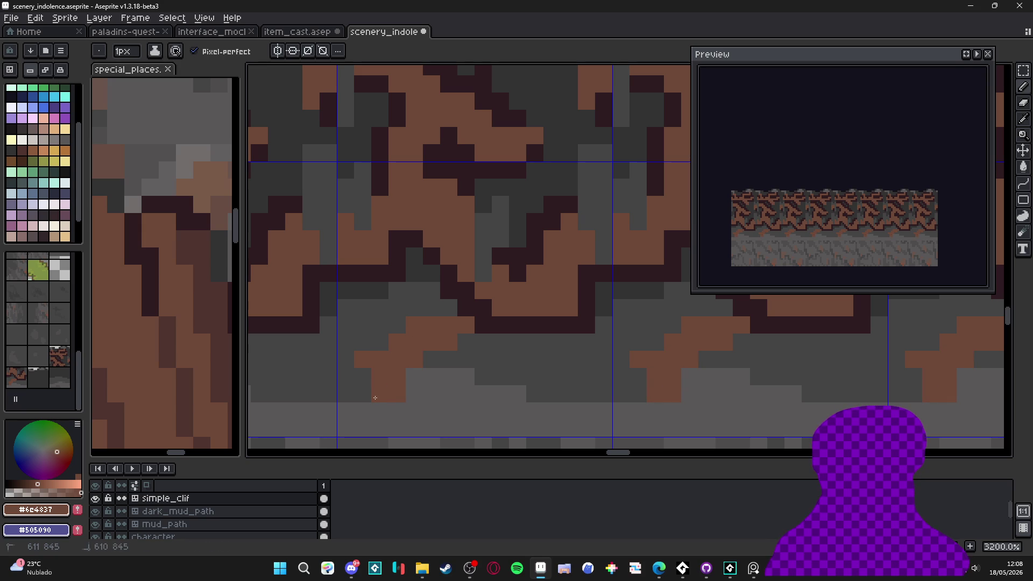
Draw a dark #2d1b1e diagonal outline along the new root and beneath it.
scroll(405, 369, down, 3)
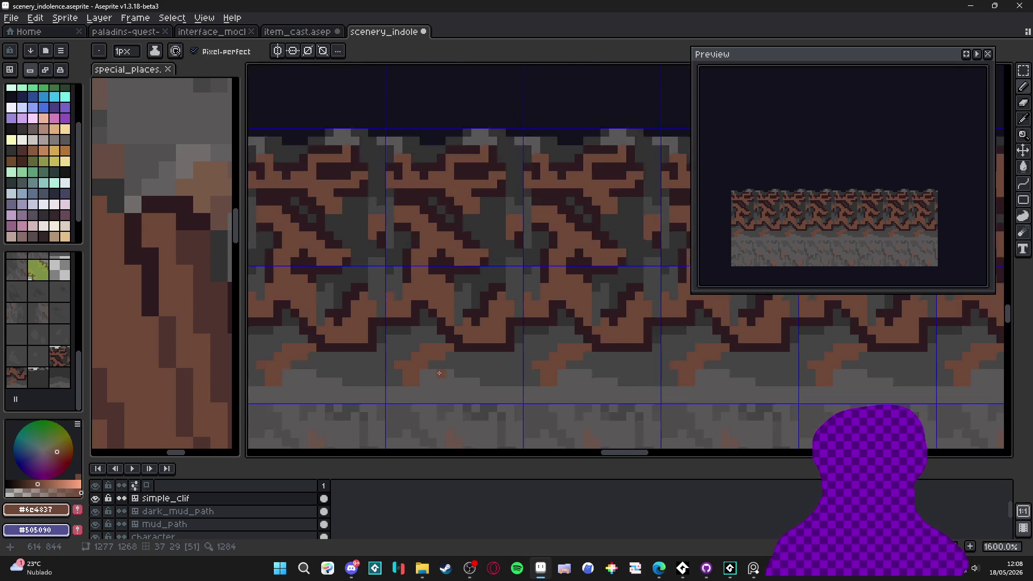
scroll(462, 354, down, 1)
scroll(498, 357, down, 1)
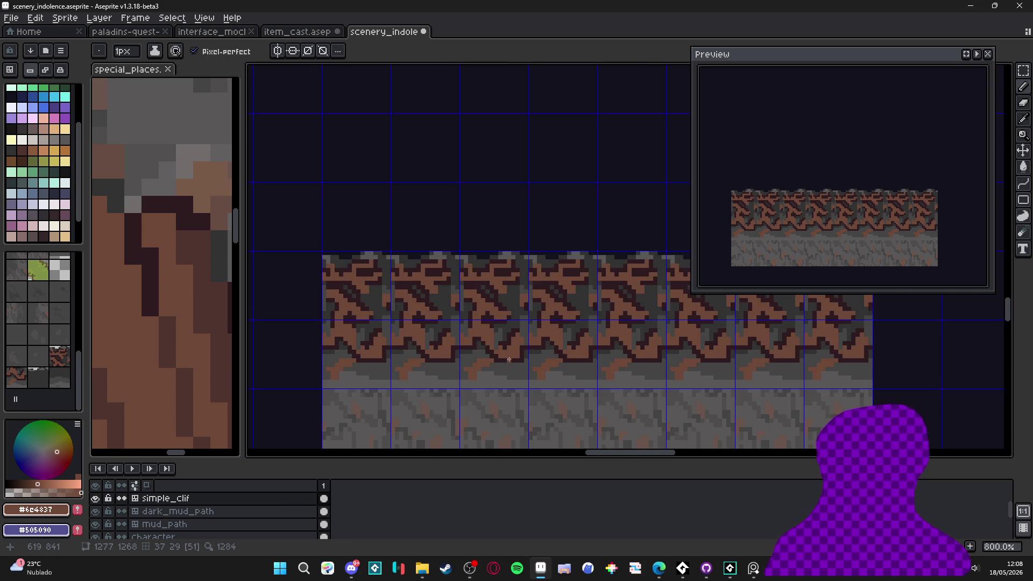
scroll(499, 357, up, 4)
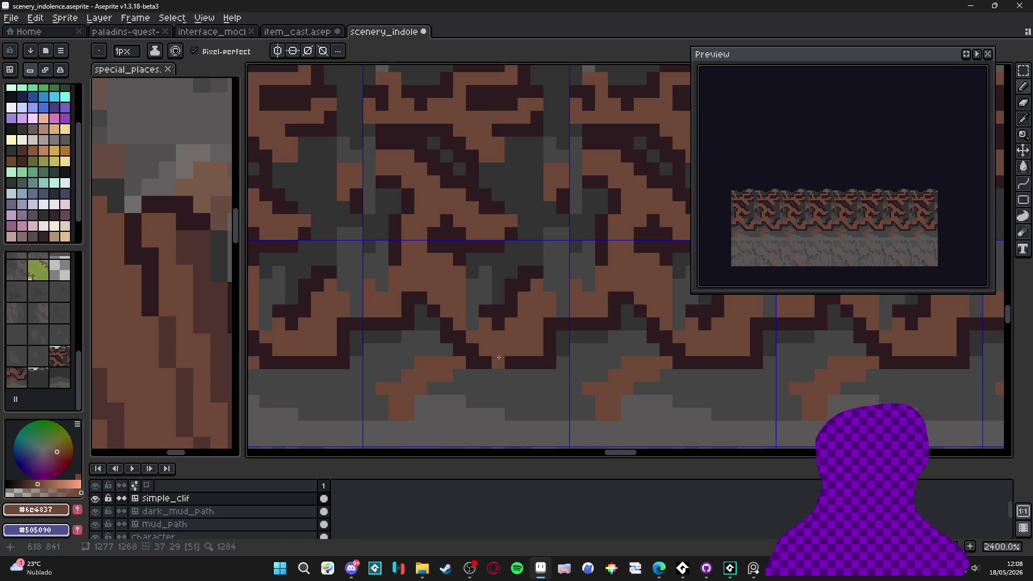
alt+click(468, 331)
drag(455, 336, 405, 373)
drag(471, 375, 434, 390)
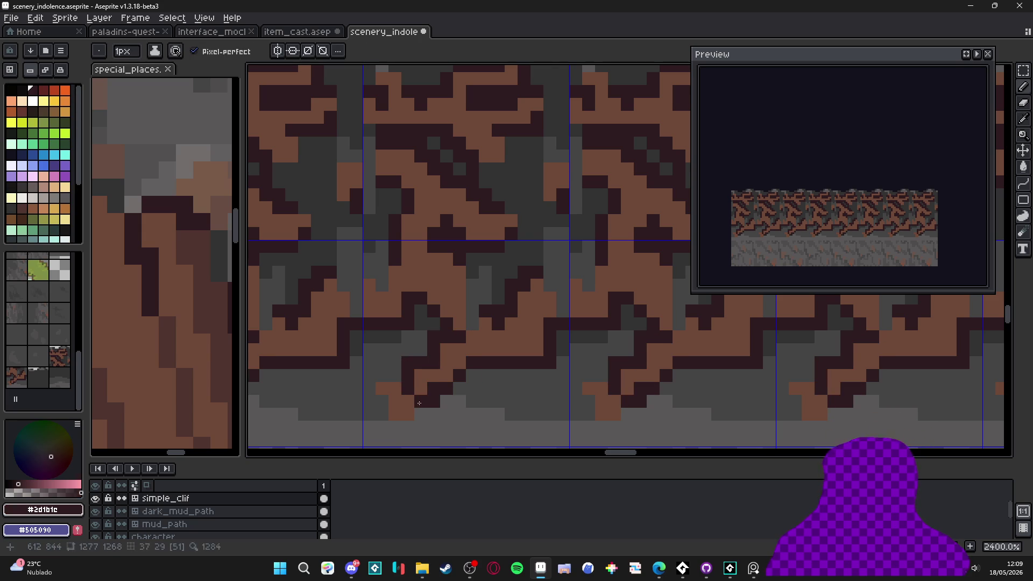
Turn pixels near the root tip grey, add a brown #6e4837 tip pixel, and paint a dark side strip.
alt+click(414, 401)
alt+click(396, 362)
click(389, 389)
alt+click(401, 398)
click(382, 402)
alt+click(422, 402)
mouse_move(420, 411)
mouse_down()
mouse_move(418, 424)
mouse_move(368, 386)
mouse_up()
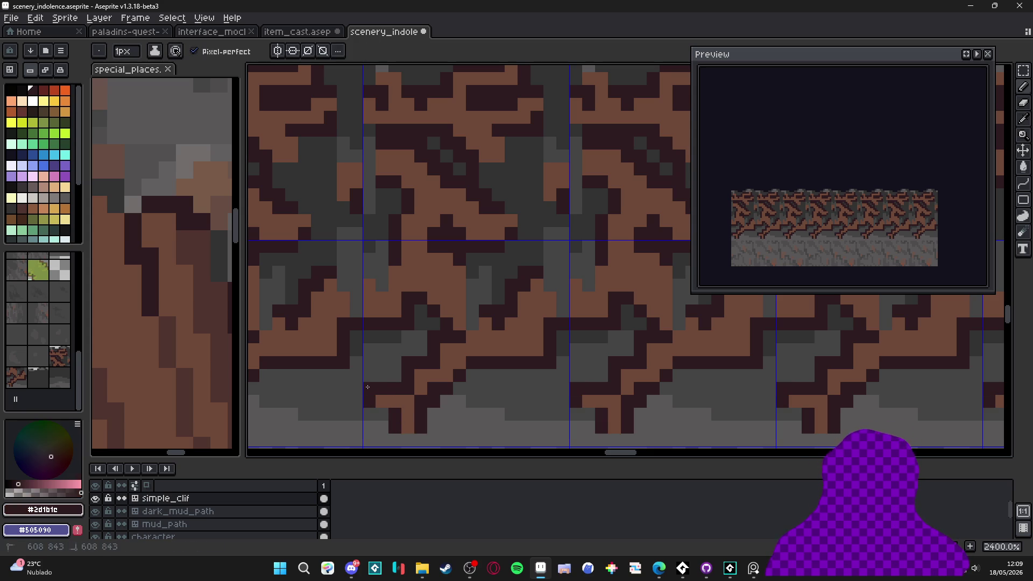
Paint a short grey #595757 column beside the root and add a dark outline pixel.
alt+click(444, 415)
mouse_move(421, 428)
mouse_down()
mouse_move(419, 410)
mouse_move(395, 428)
mouse_up()
alt+click(434, 398)
click(425, 400)
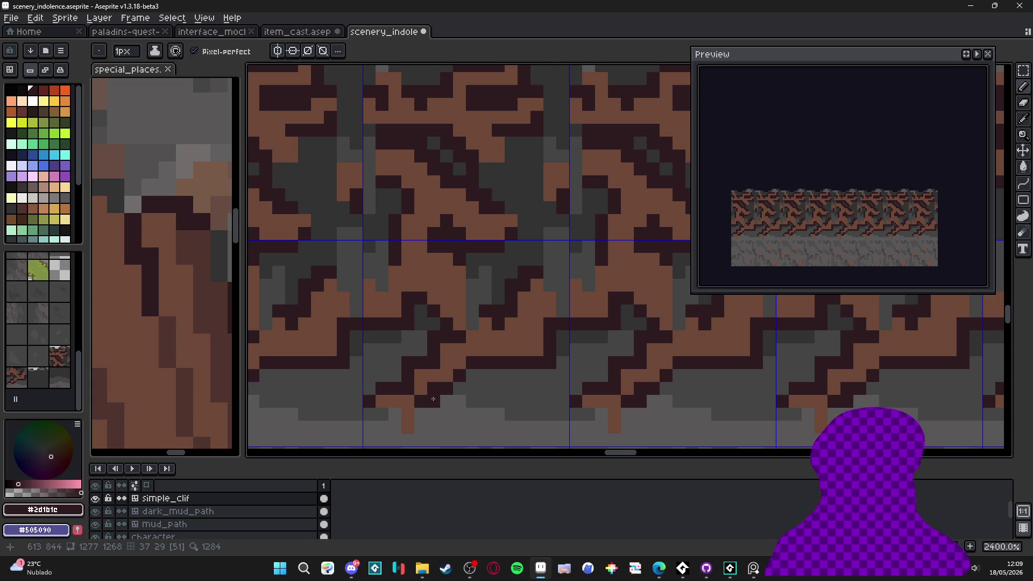
click(471, 375)
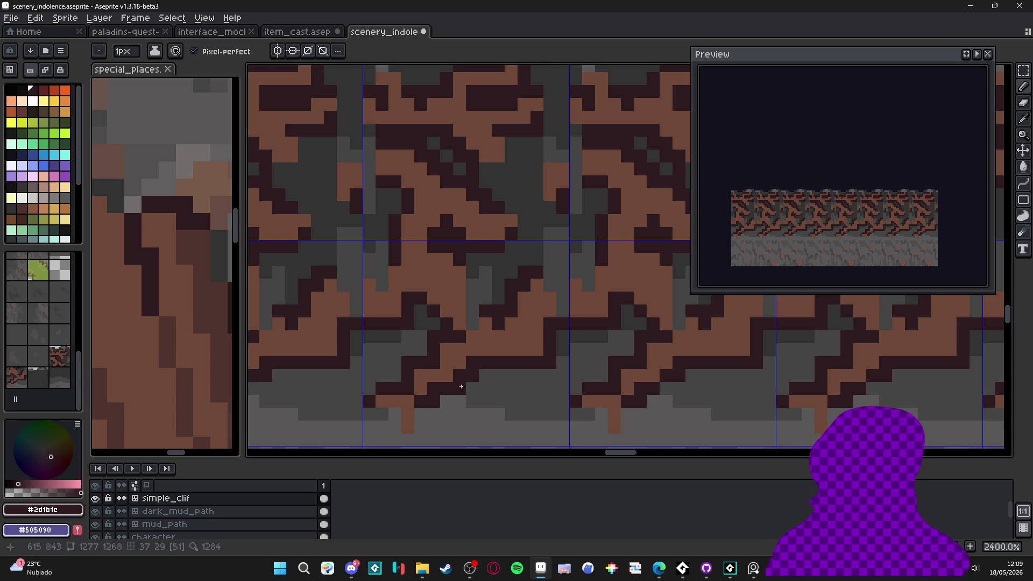
scroll(481, 391, down, 3)
scroll(481, 392, up, 3)
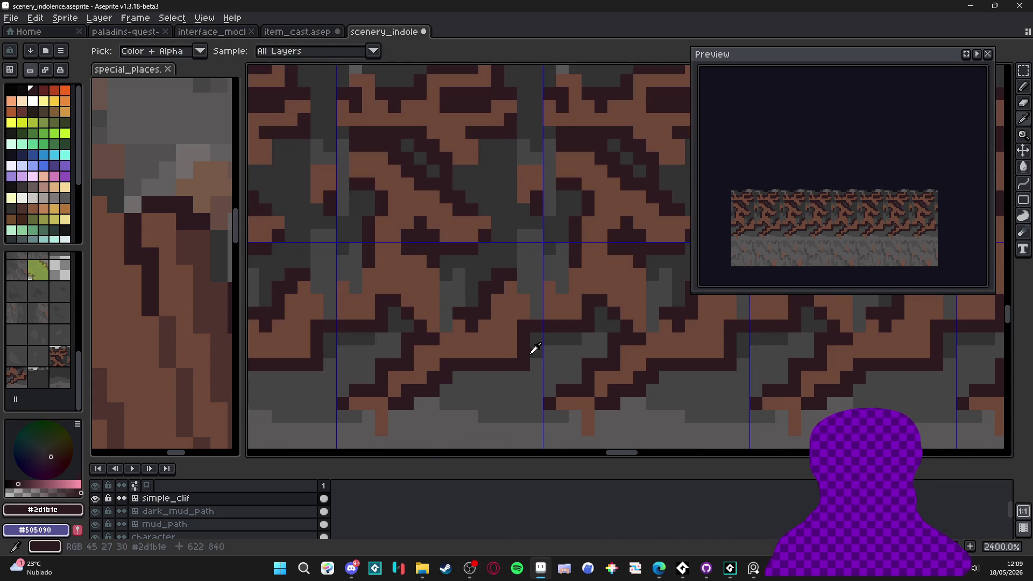
Turn stray pixels around the root the cliff's dark gray.
alt+click(525, 361)
click(394, 365)
scroll(393, 364, down, 3)
scroll(433, 387, up, 3)
click(433, 395)
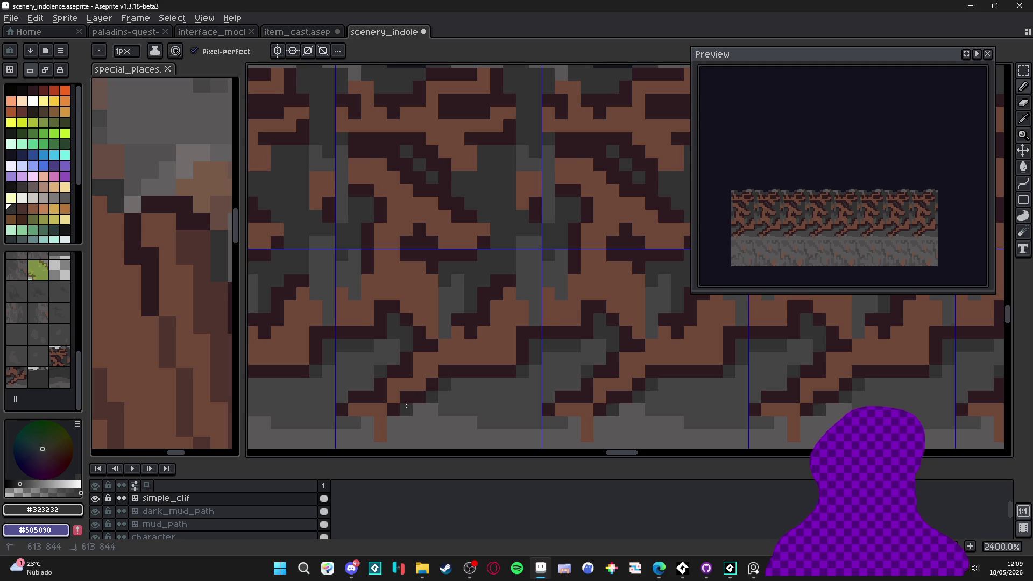
scroll(406, 406, down, 5)
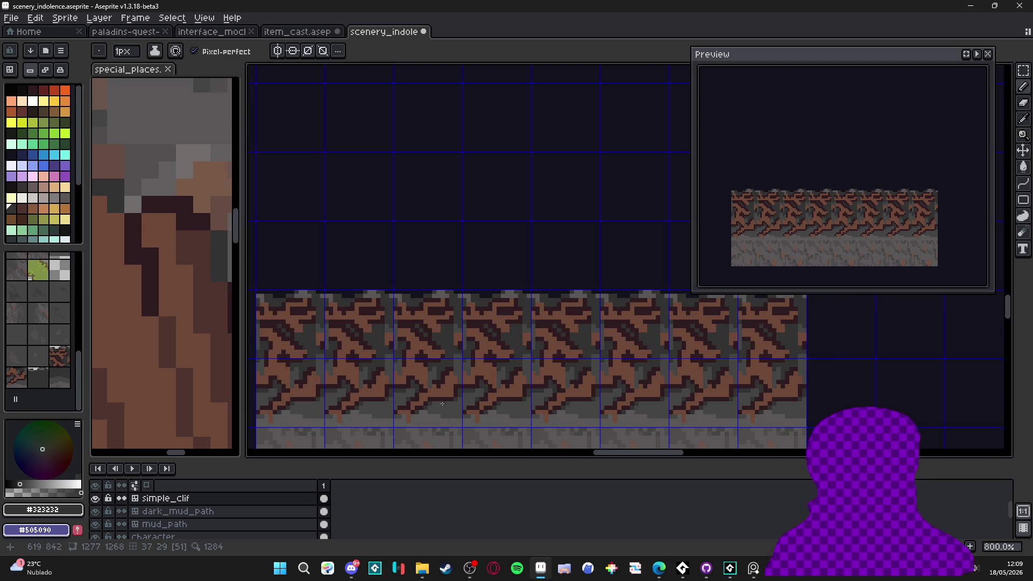
scroll(462, 388, up, 5)
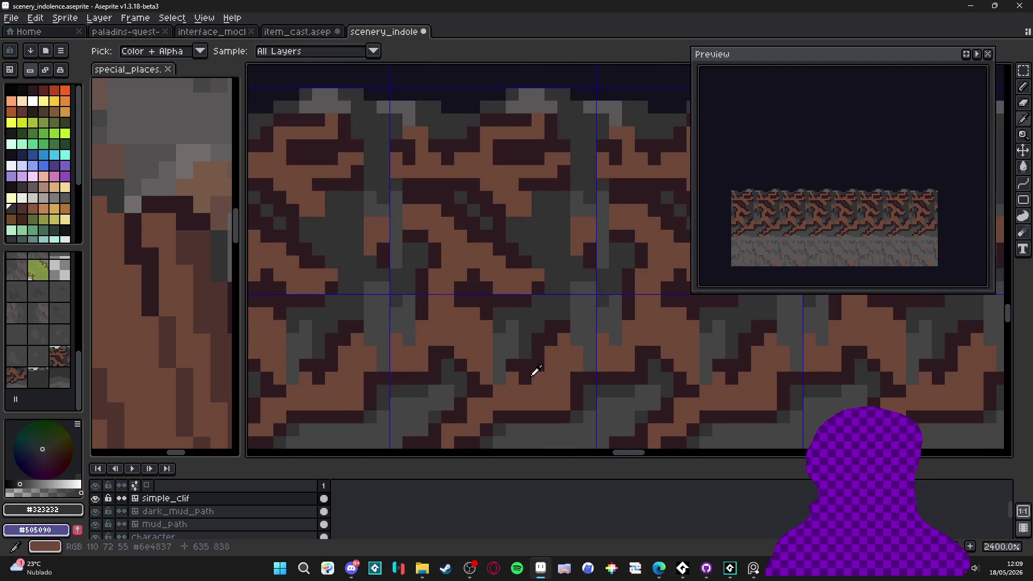
alt+click(530, 375)
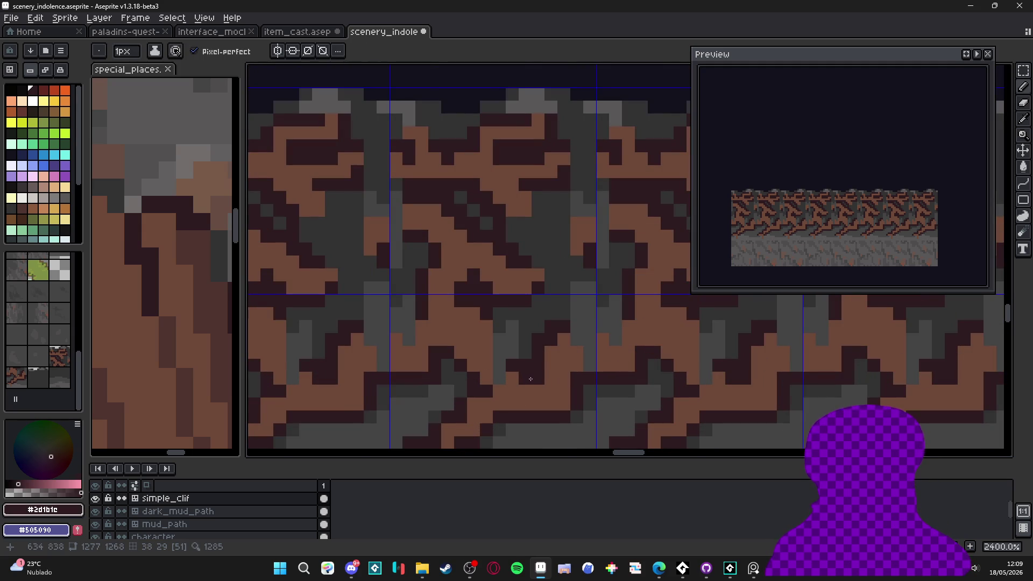
scroll(530, 379, down, 5)
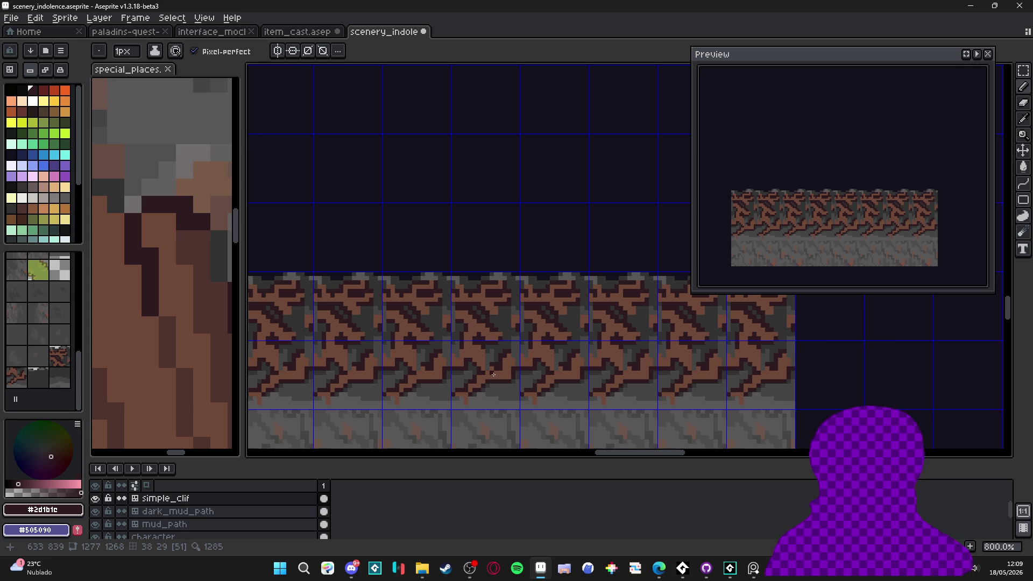
scroll(508, 381, up, 5)
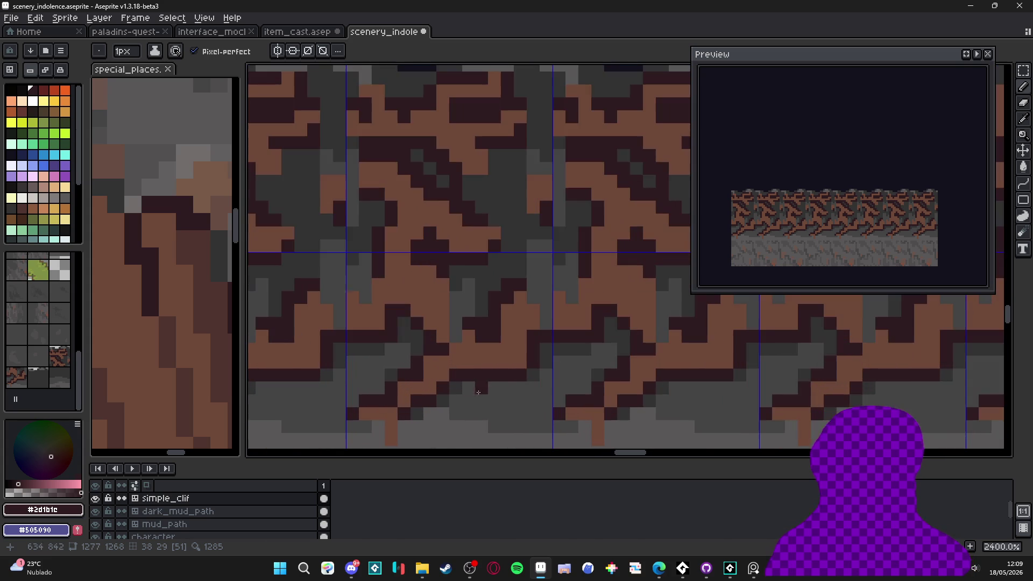
Extend the brown root with new pixels down and leftward, then hide the tile grid.
alt+click(441, 387)
mouse_move(506, 391)
mouse_down()
mouse_move(507, 413)
mouse_move(531, 416)
mouse_move(507, 425)
mouse_move(495, 410)
mouse_move(505, 355)
mouse_up()
alt+click(531, 397)
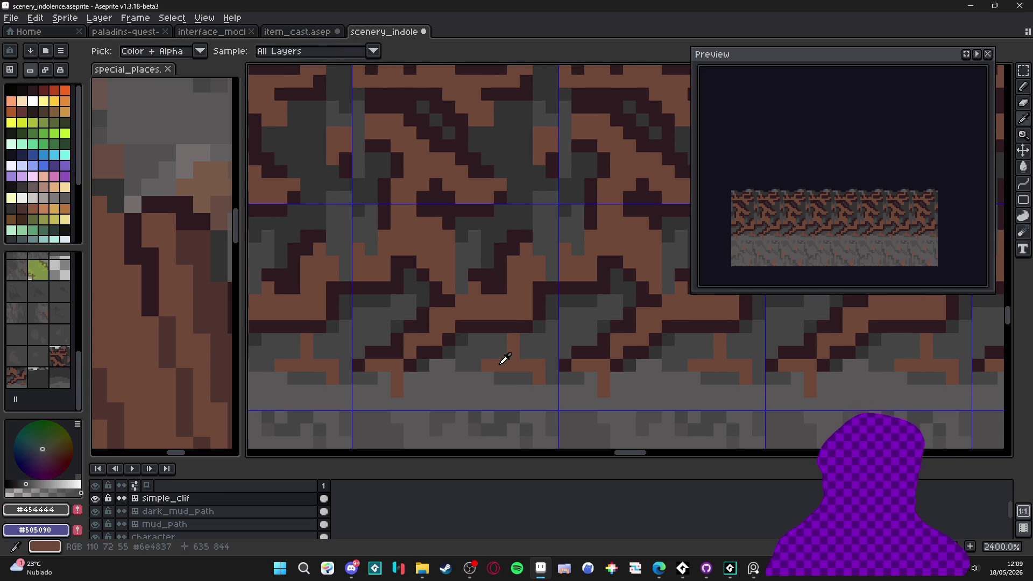
alt+click(492, 382)
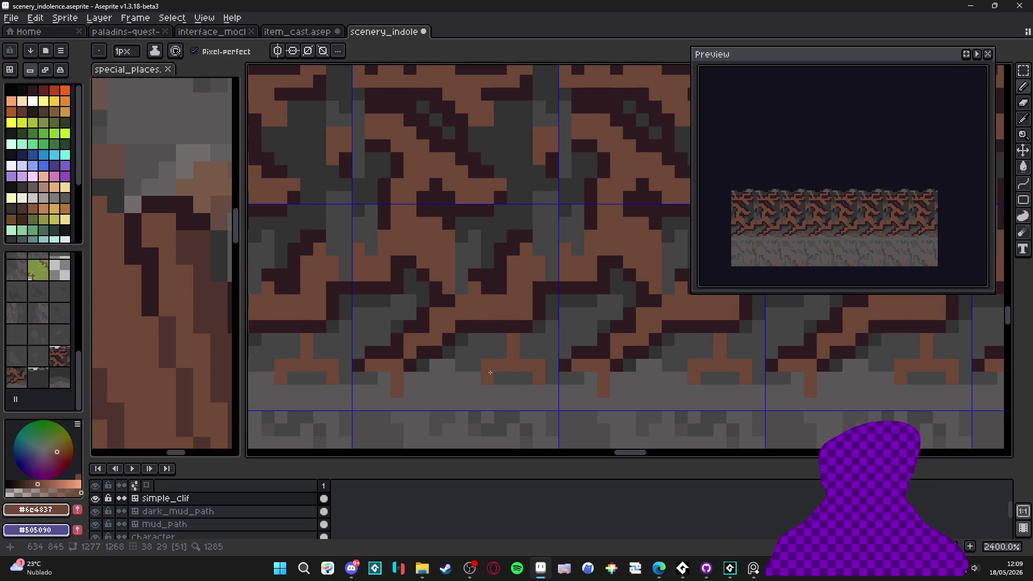
scroll(522, 367, down, 5)
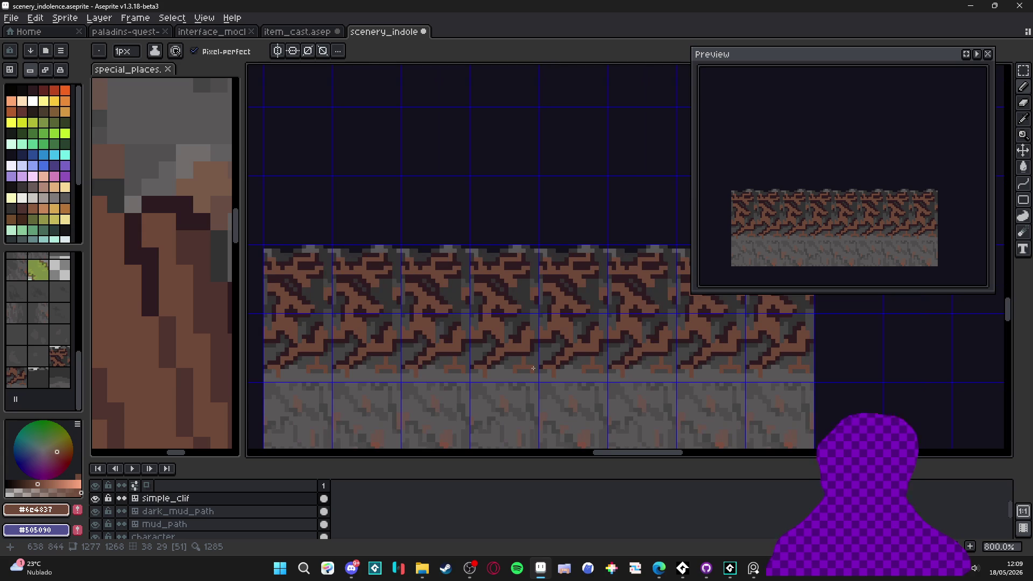
key(ctrl+')
scroll(536, 366, left, 1)
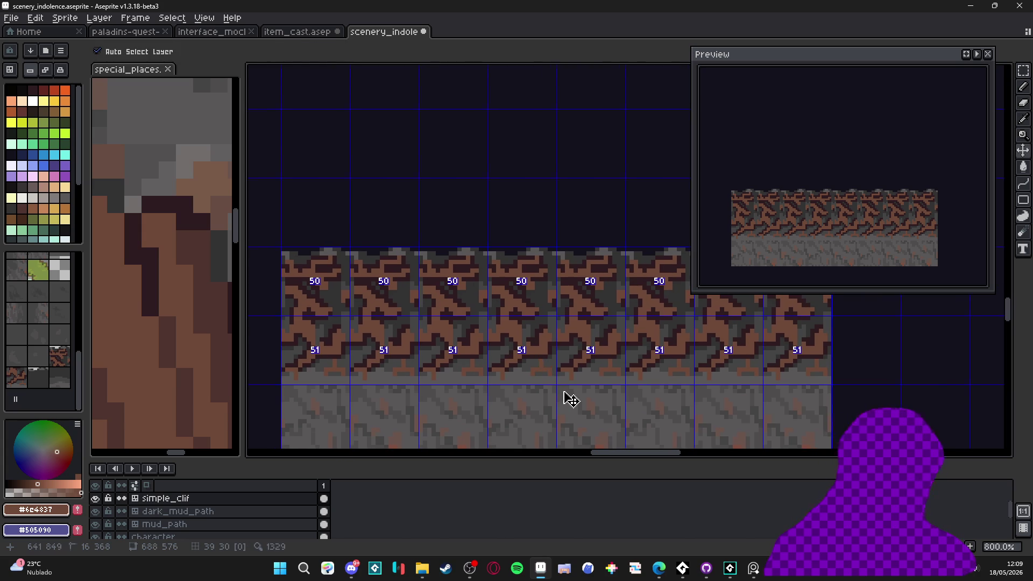
Add mid-gray pixels sampled from the cliff onto the cliff face.
scroll(528, 377, up, 3)
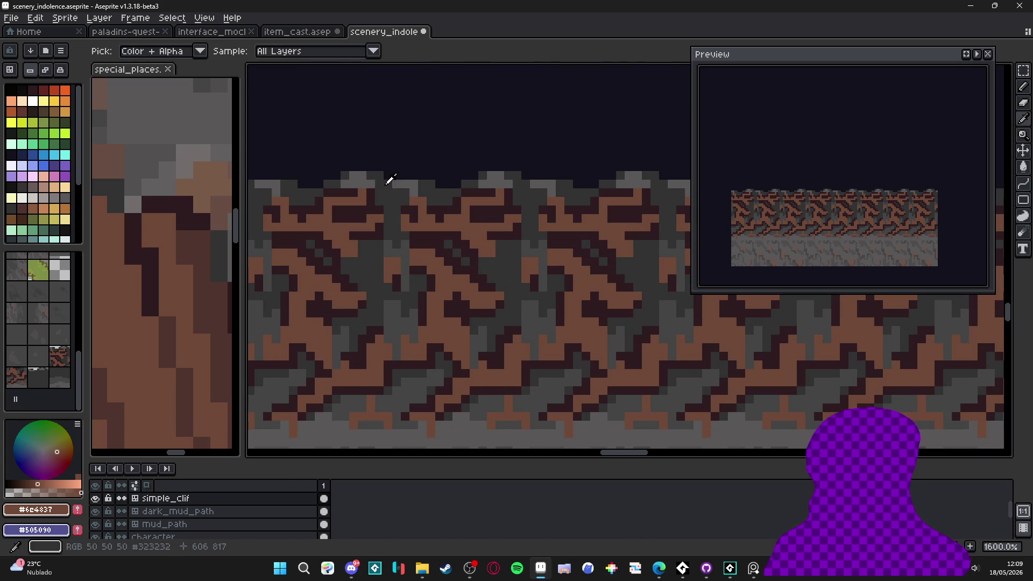
alt+click(361, 173)
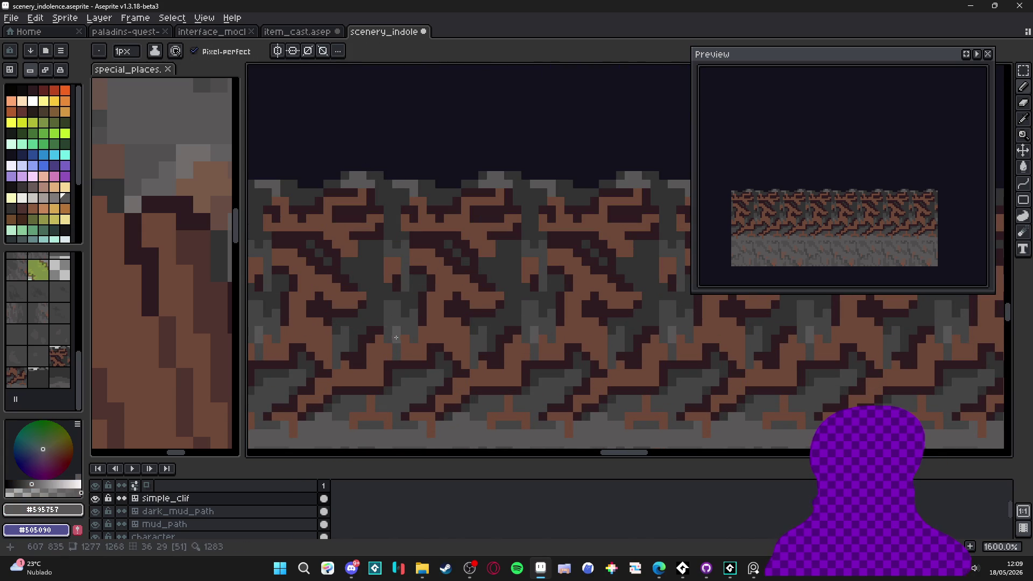
click(276, 334)
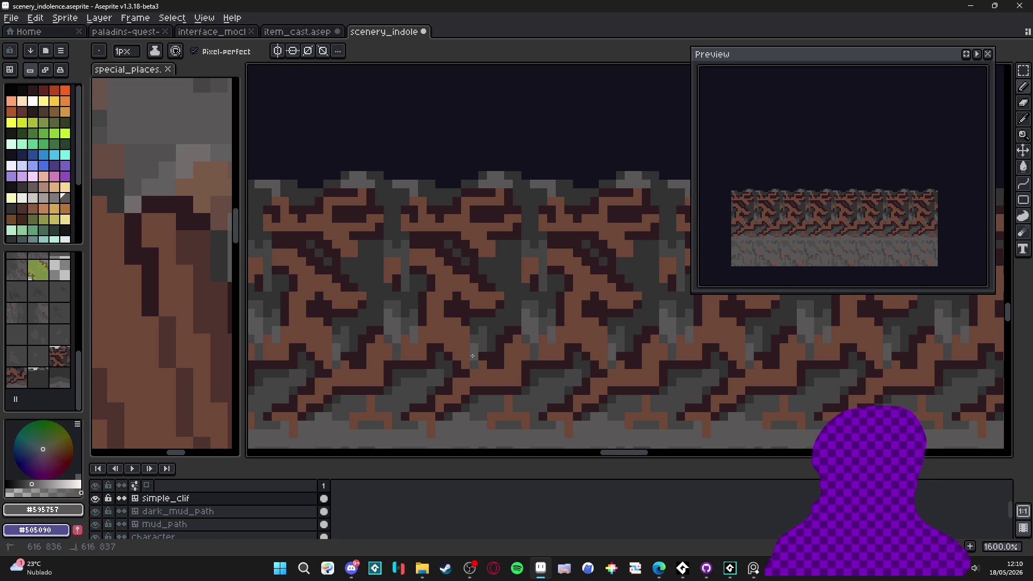
scroll(476, 351, down, 5)
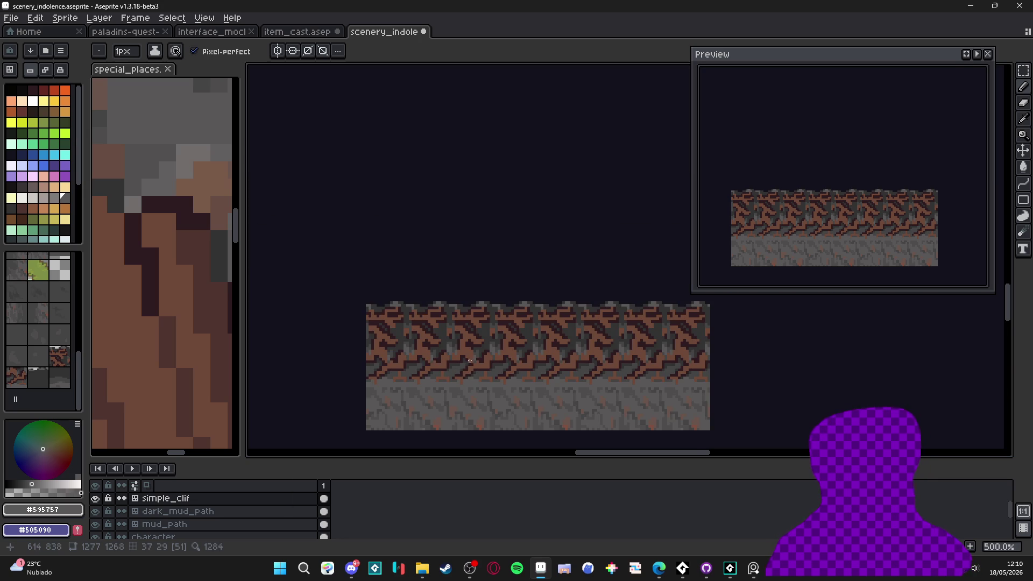
scroll(469, 364, up, 4)
scroll(443, 353, down, 3)
scroll(441, 355, up, 1)
scroll(440, 356, down, 1)
scroll(444, 357, up, 2)
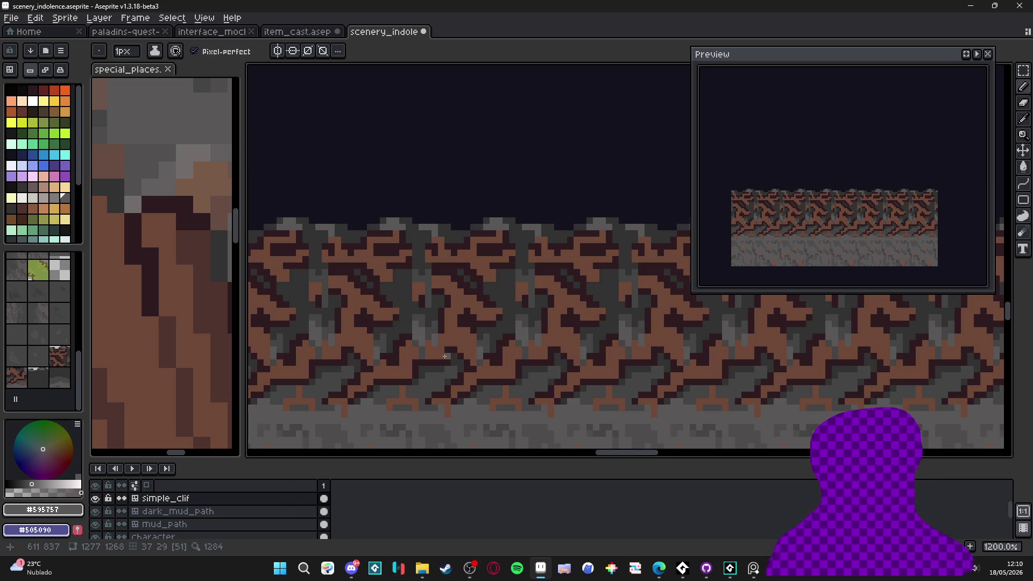
Pick a darker palette brown with a 1px brush and paint dark pixels along the root's underside.
alt+click(440, 354)
click(52, 214)
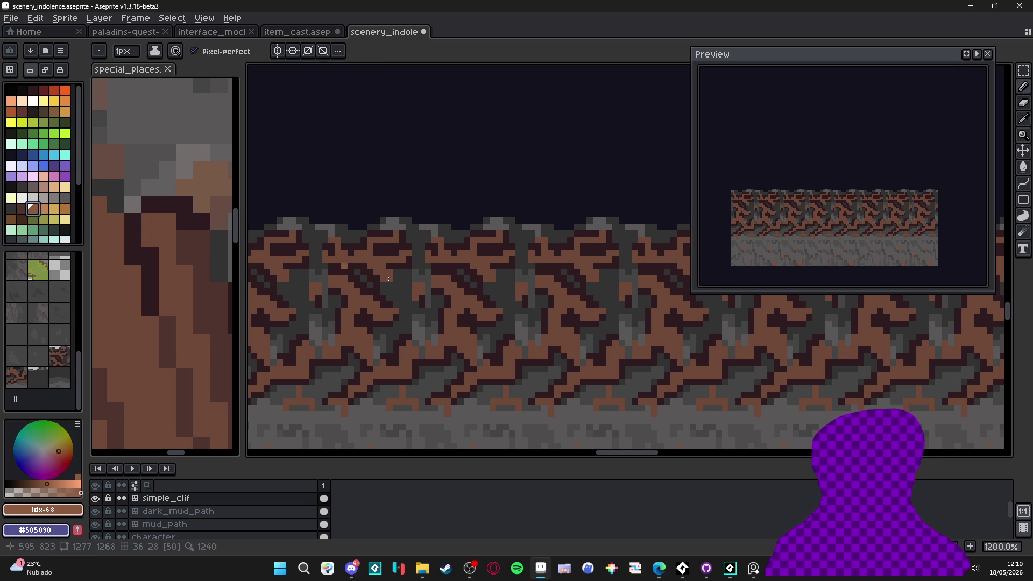
click(29, 208)
click(22, 209)
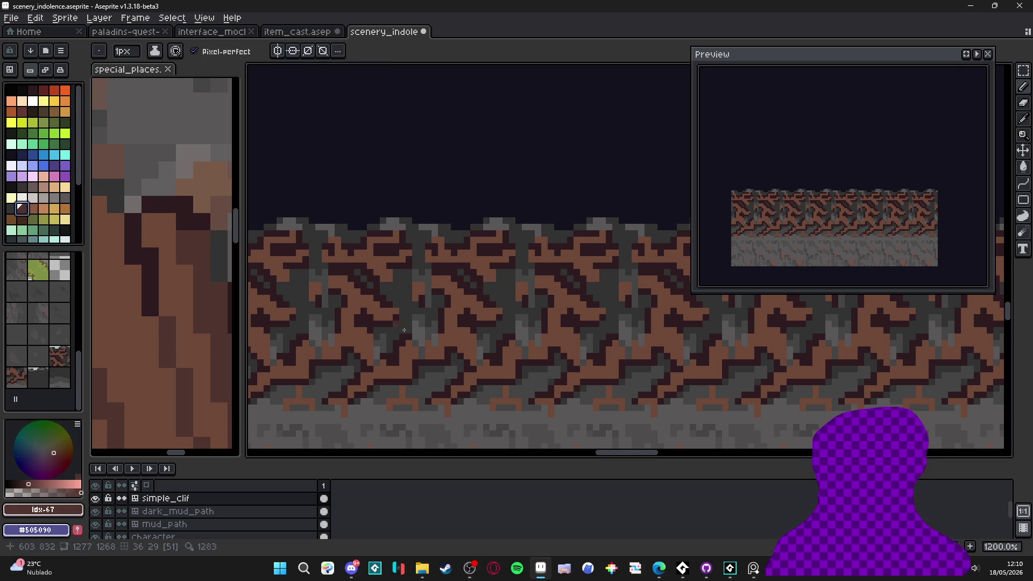
scroll(397, 372, up, 1)
key(ctrl+plus)
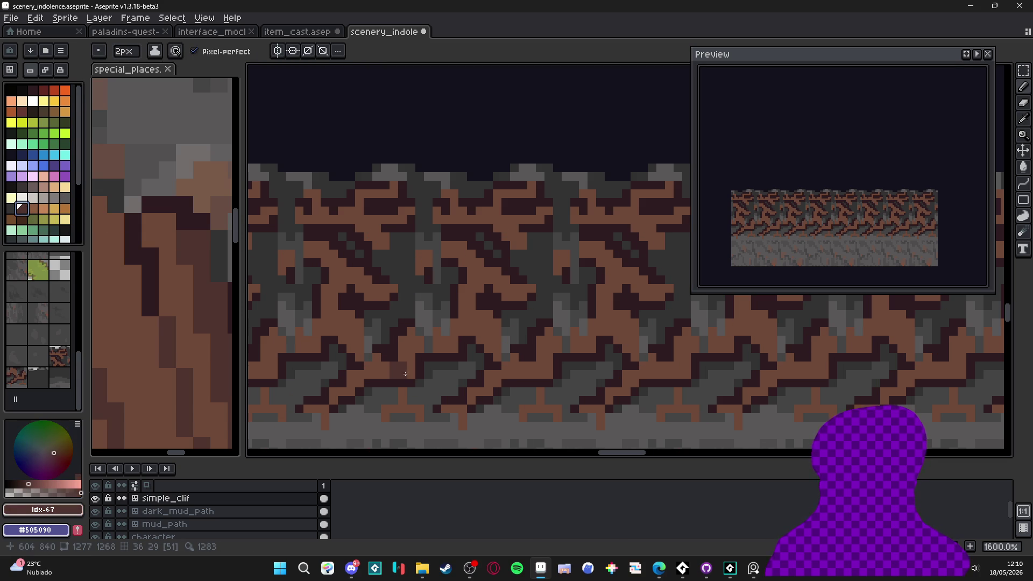
key(minus)
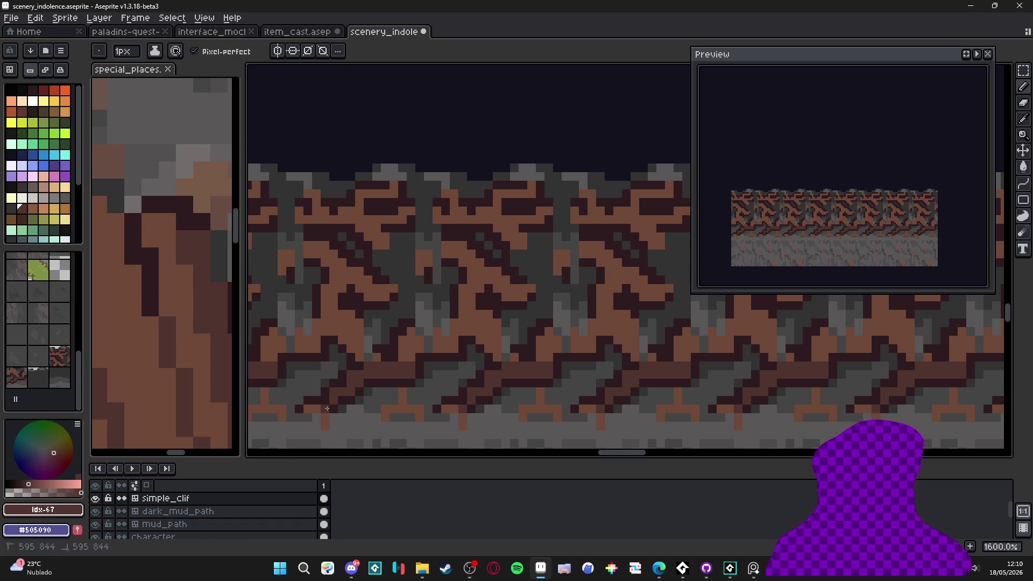
click(325, 425)
click(319, 413)
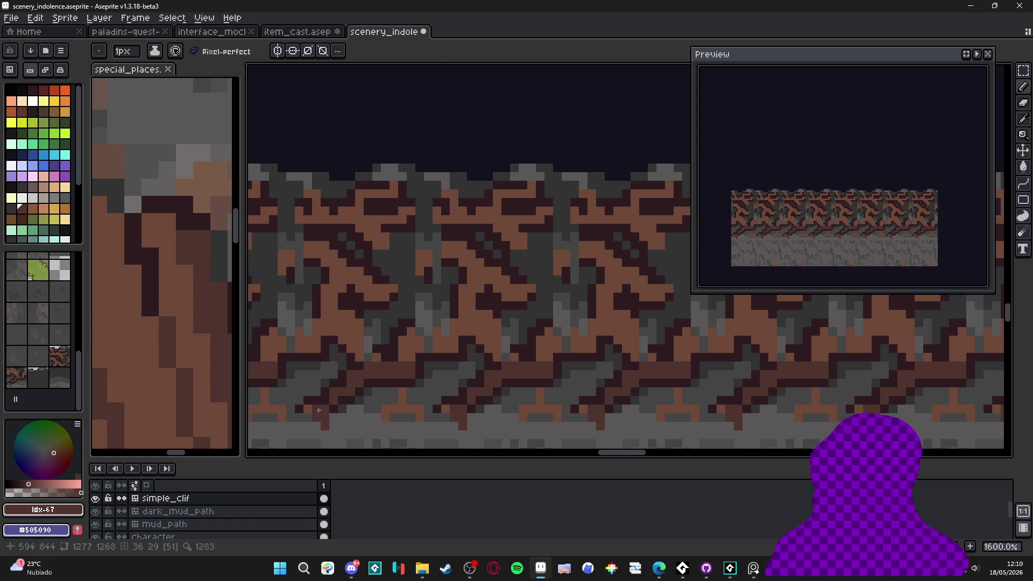
drag(324, 410, 307, 409)
scroll(340, 405, down, 1)
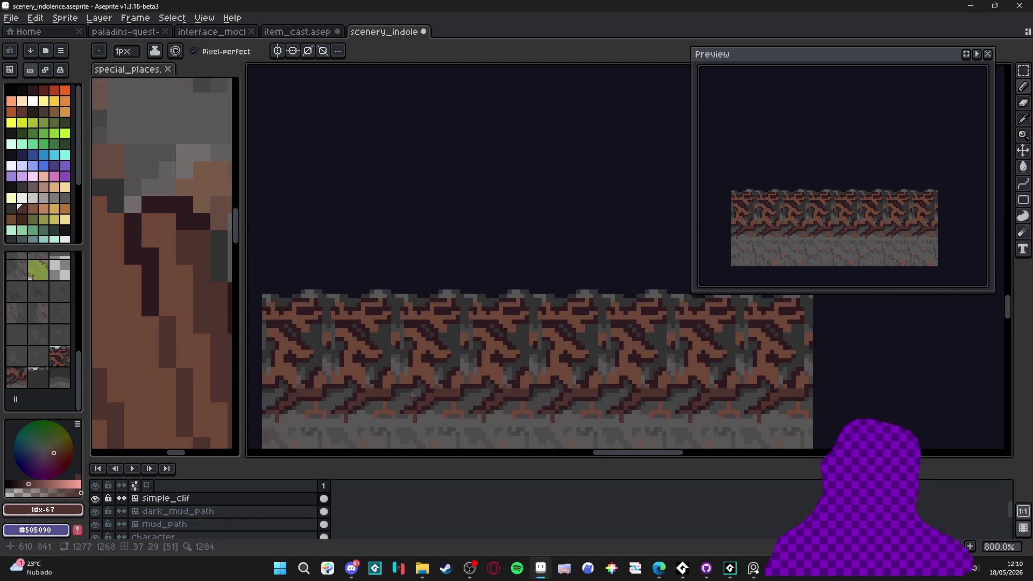
scroll(472, 356, up, 2)
Draw dark strokes along the root edge and down the next root section.
mouse_move(483, 341)
mouse_down()
mouse_move(504, 373)
mouse_move(538, 336)
mouse_move(581, 320)
mouse_up()
drag(586, 358, 510, 382)
mouse_move(538, 382)
mouse_down()
mouse_move(576, 399)
mouse_move(575, 363)
mouse_move(558, 368)
mouse_move(558, 344)
mouse_move(592, 261)
mouse_move(554, 228)
mouse_up()
click(506, 226)
Stamp a 2×2 dark block and add single dark pixels and a short diagonal on the root.
key(plus)
click(532, 253)
key(minus)
click(541, 329)
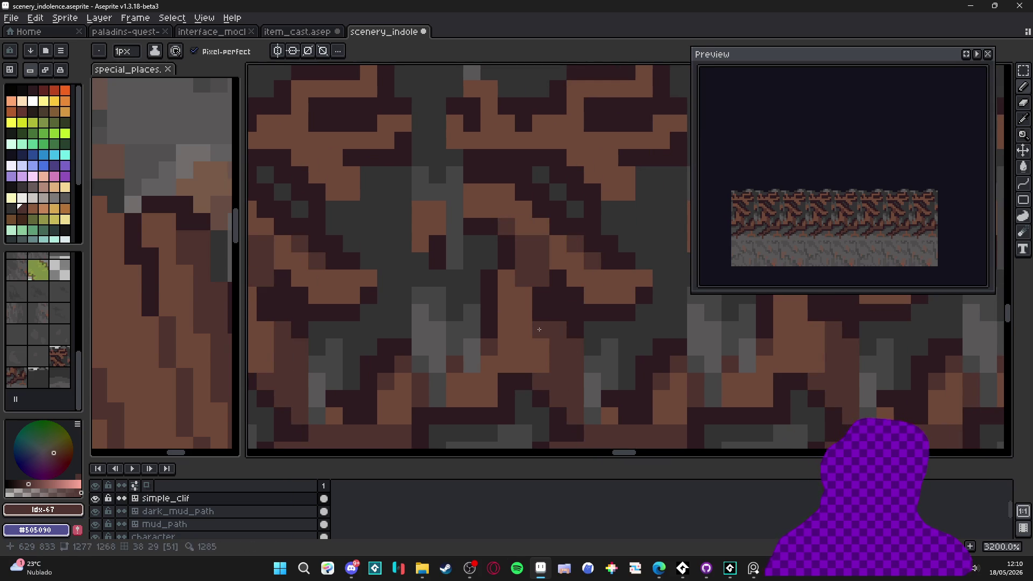
click(521, 295)
click(509, 278)
scroll(533, 287, down, 4)
scroll(550, 290, up, 3)
mouse_move(550, 281)
mouse_down()
mouse_move(567, 277)
mouse_move(582, 299)
mouse_up()
key(plus)
key(minus)
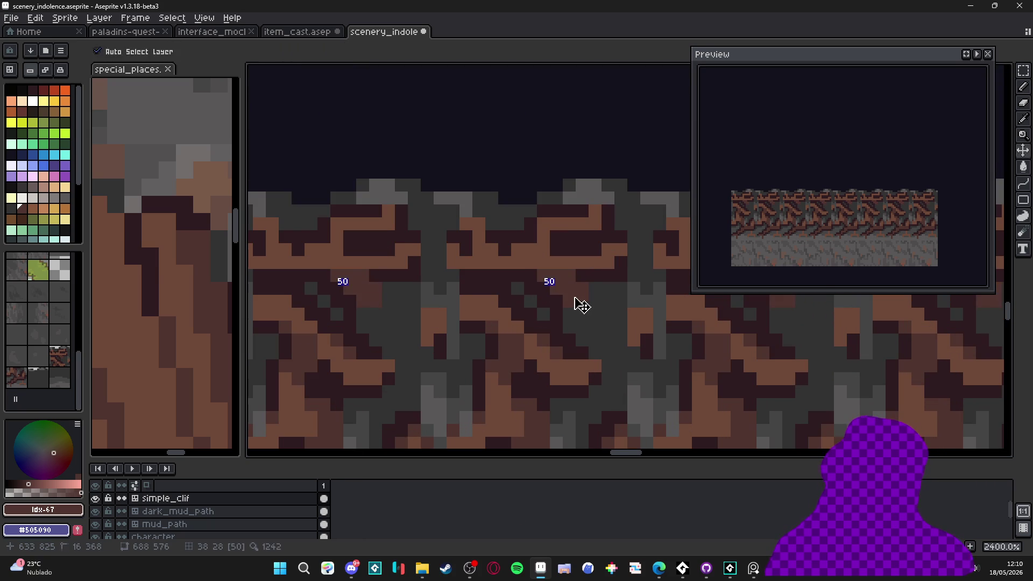
Paint dark-brown pixels on the root and darken a stretch of the brown band.
click(549, 250)
click(582, 225)
click(456, 267)
click(482, 267)
click(493, 264)
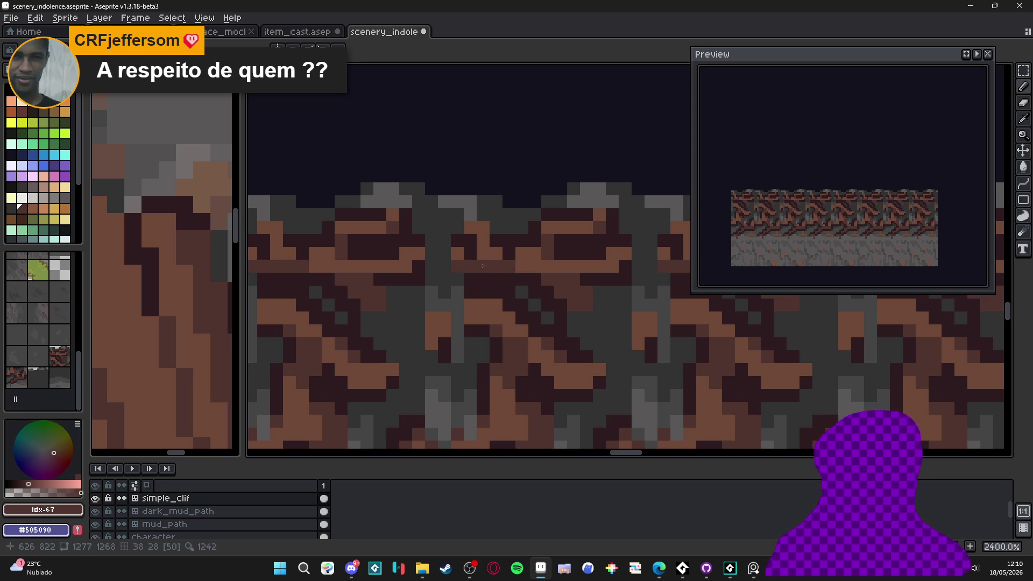
scroll(480, 289, down, 5)
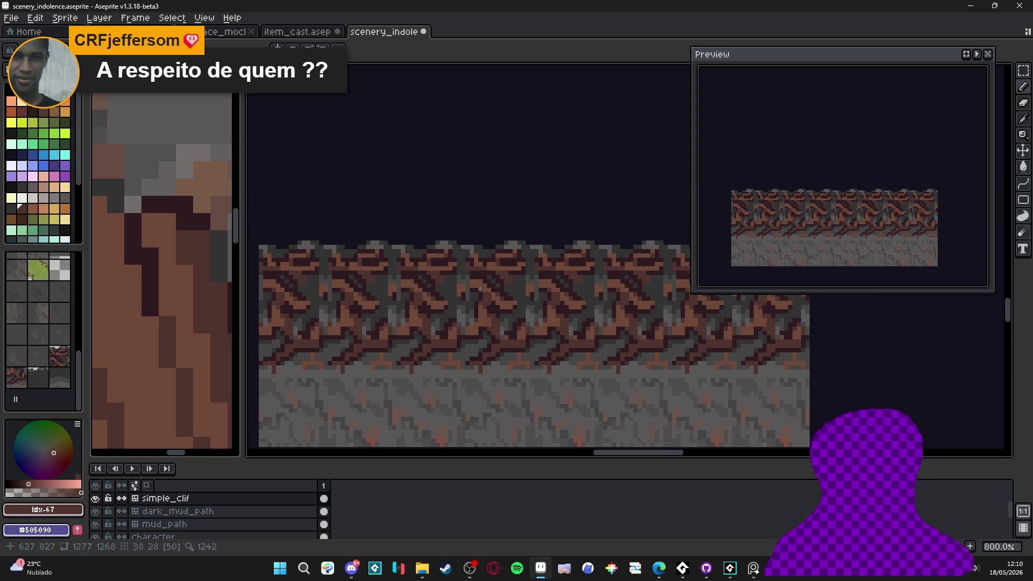
scroll(463, 301, down, 2)
scroll(418, 316, up, 5)
scroll(418, 316, up, 1)
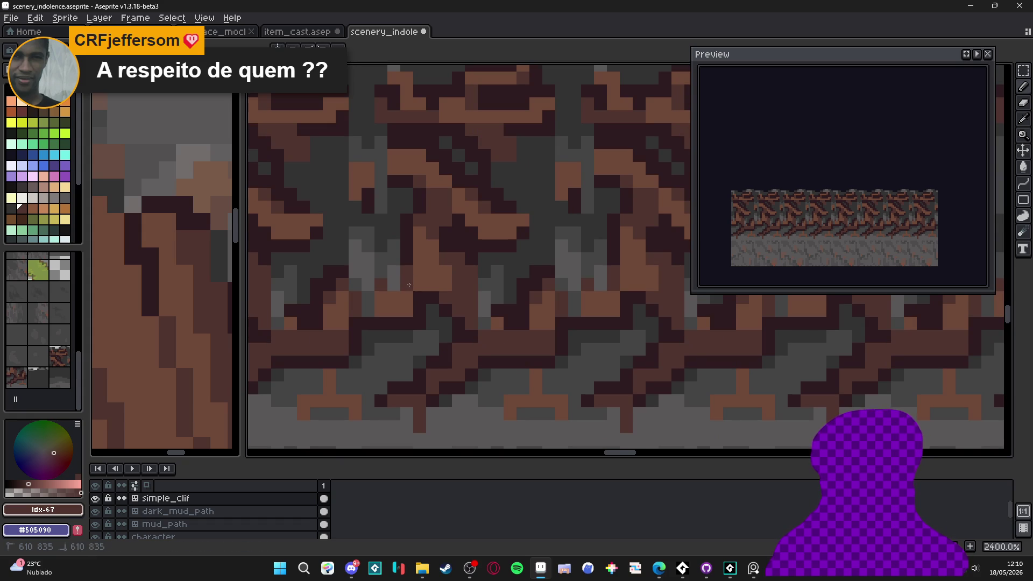
scroll(409, 285, down, 3)
scroll(435, 297, up, 2)
scroll(441, 302, down, 5)
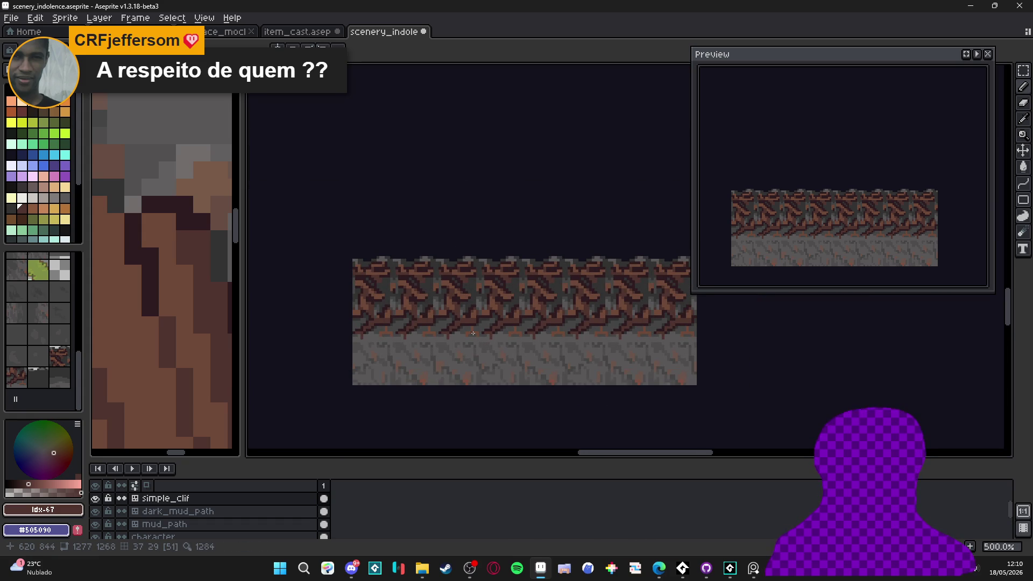
scroll(458, 329, up, 5)
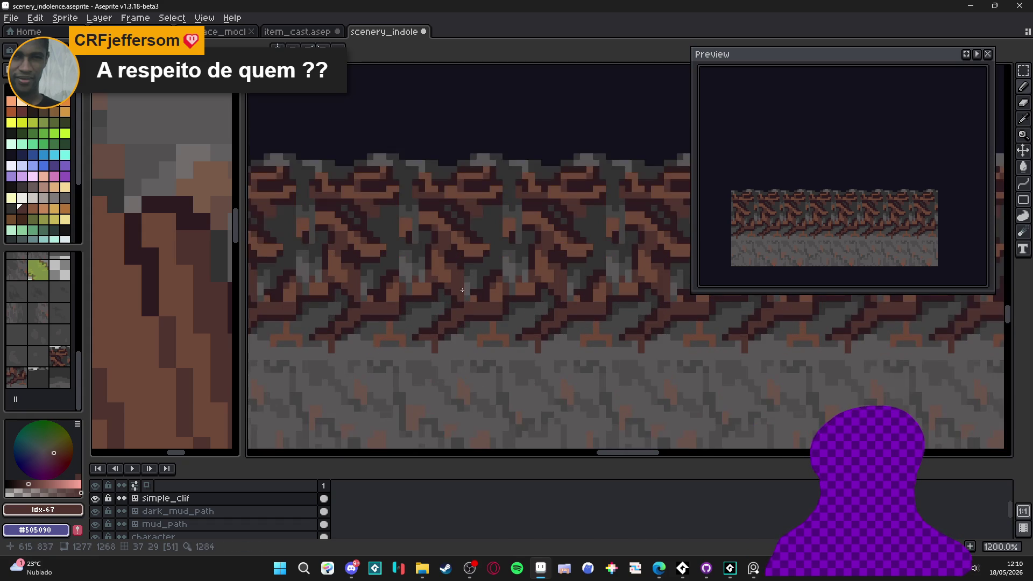
Add dark outline pixels to the root, extending the outline upward.
alt+click(504, 325)
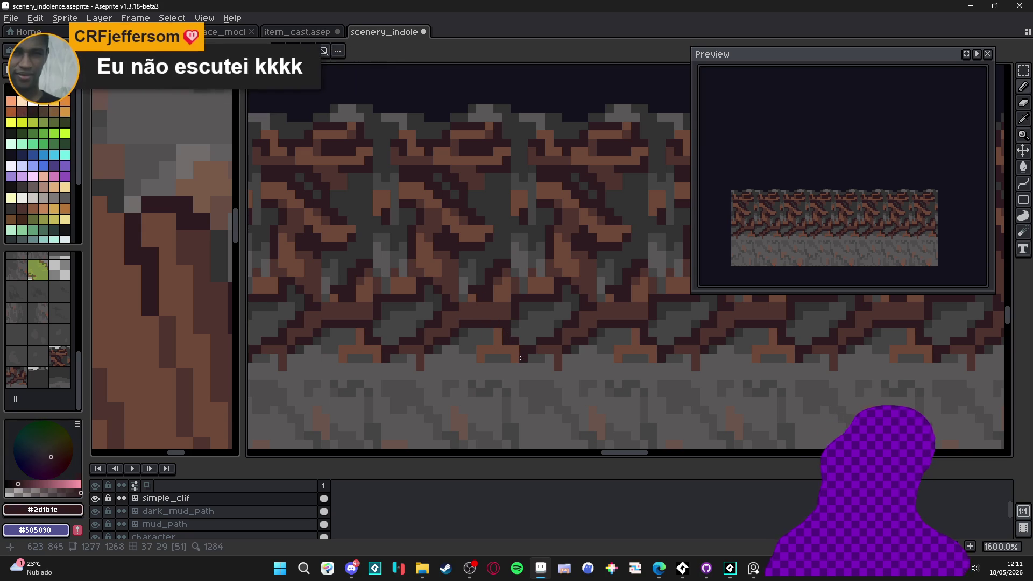
click(505, 356)
click(489, 358)
drag(488, 340, 487, 333)
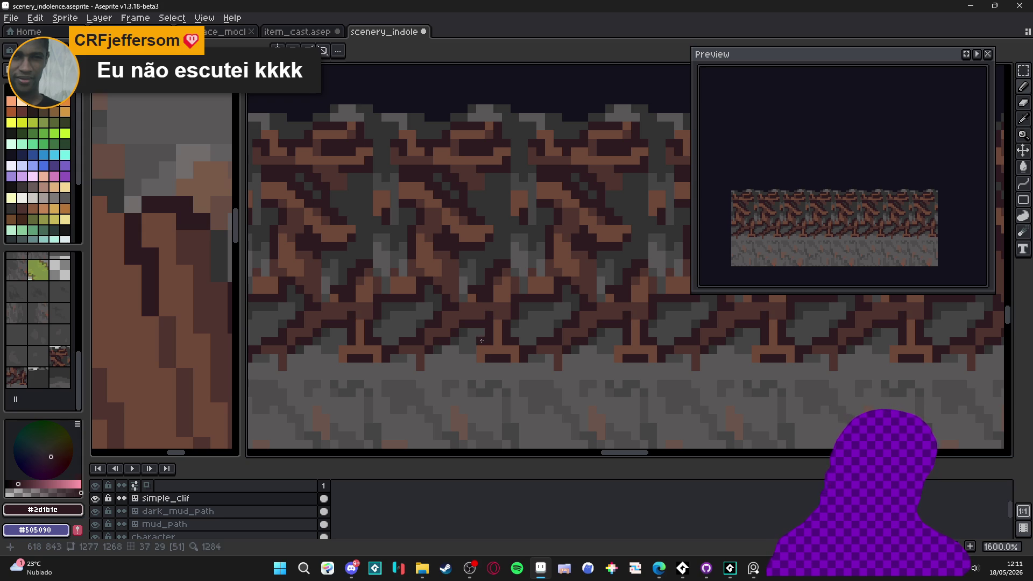
Show the tile grid and paint darkest #2d1b1c pixels and a short column under the root branches.
alt+click(482, 350)
key(ctrl+apostrophe)
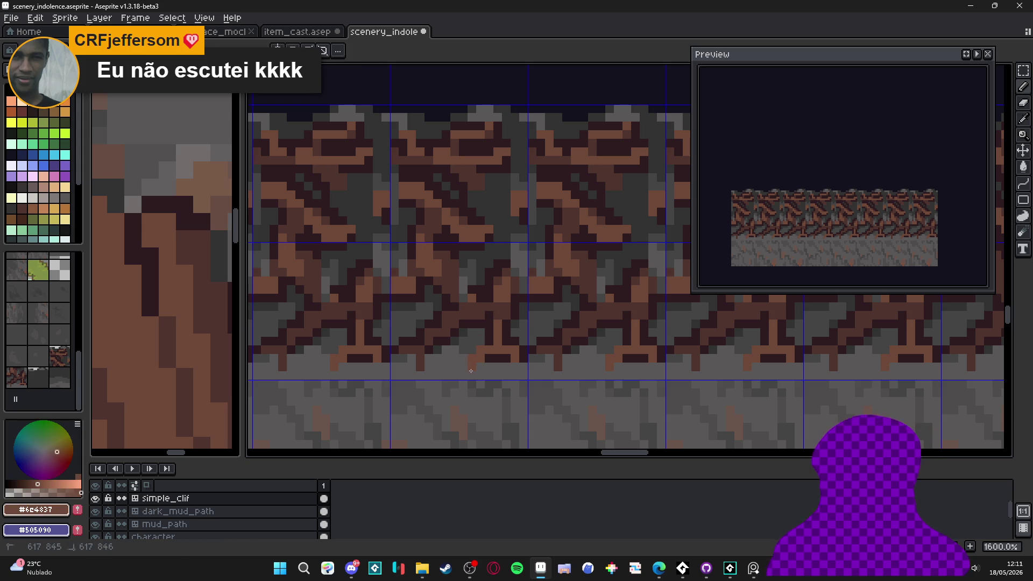
alt+click(487, 358)
click(482, 363)
click(468, 352)
drag(465, 355, 465, 367)
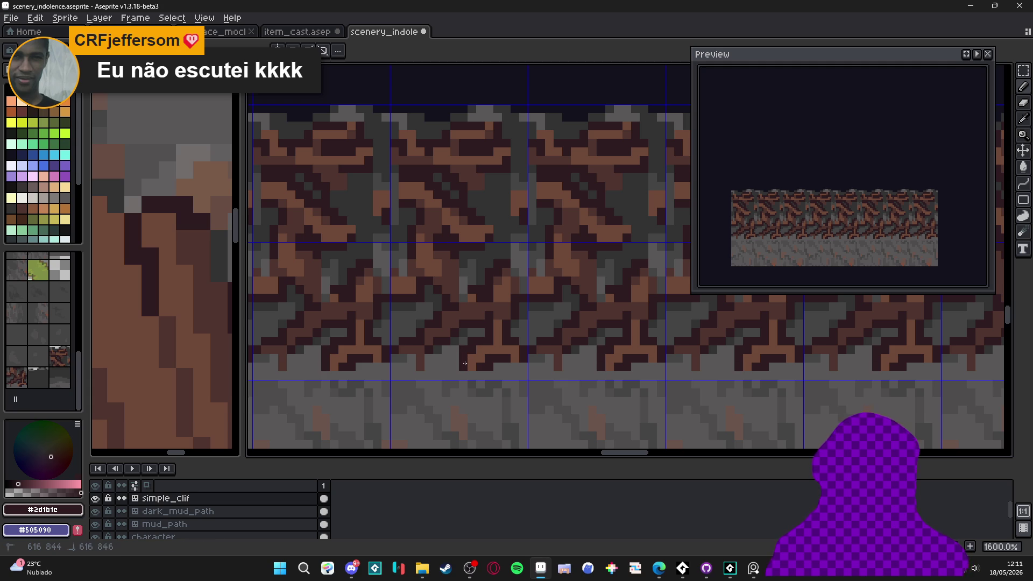
Pick the darker brown #4f342f and paint a pixel near the root base.
alt+click(479, 356)
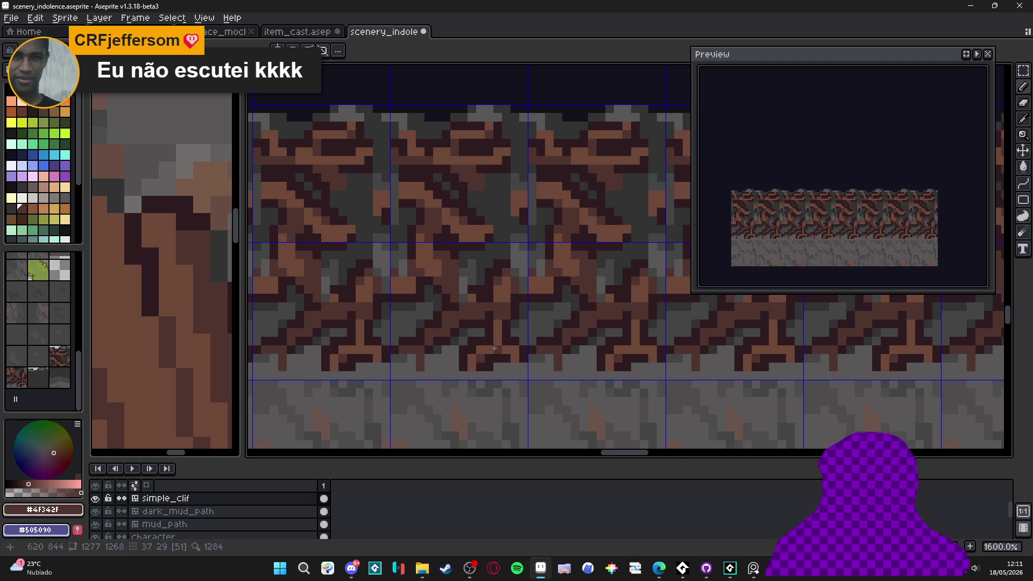
click(500, 350)
scroll(537, 376, down, 4)
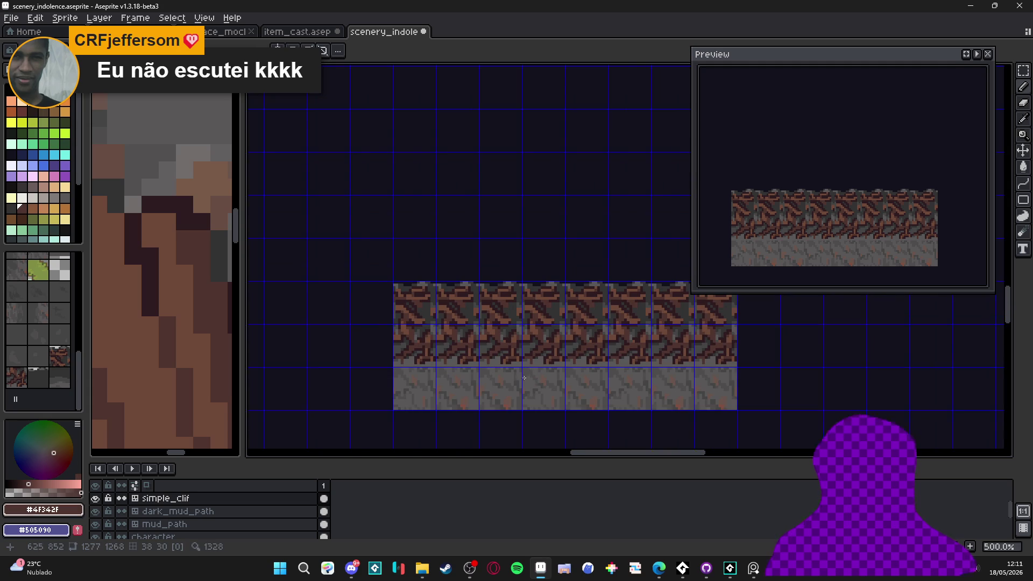
scroll(474, 346, left, 3)
scroll(473, 346, up, 2)
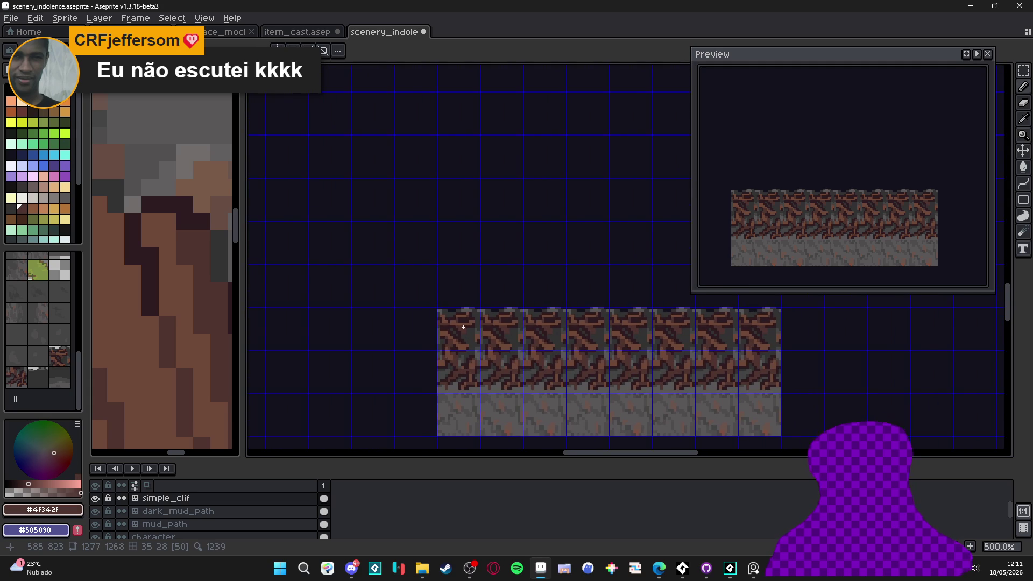
scroll(474, 337, right, 2)
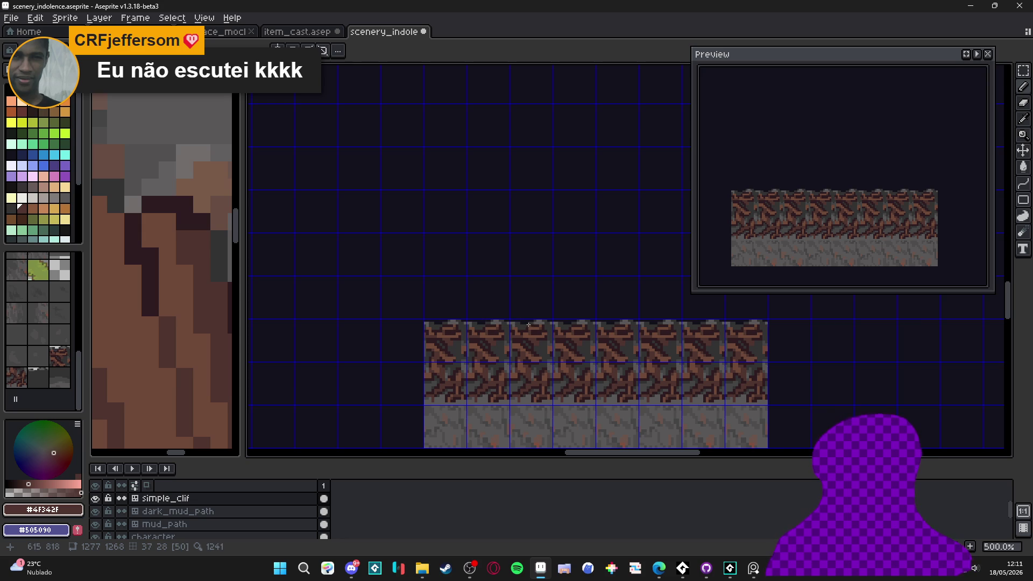
Add mid grey #454444 highlight pixels up the rock between the roots.
scroll(525, 323, up, 5)
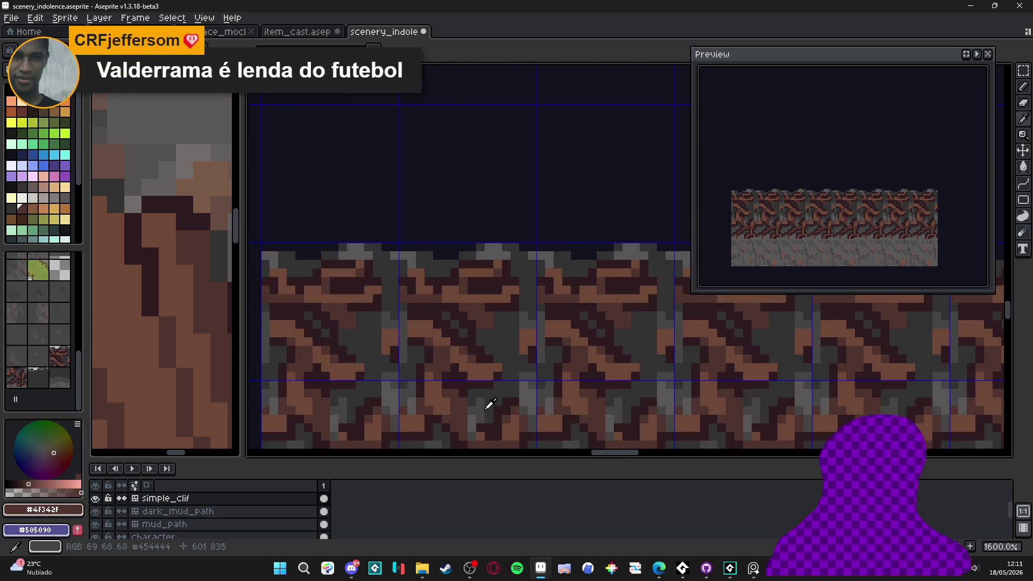
alt+click(514, 348)
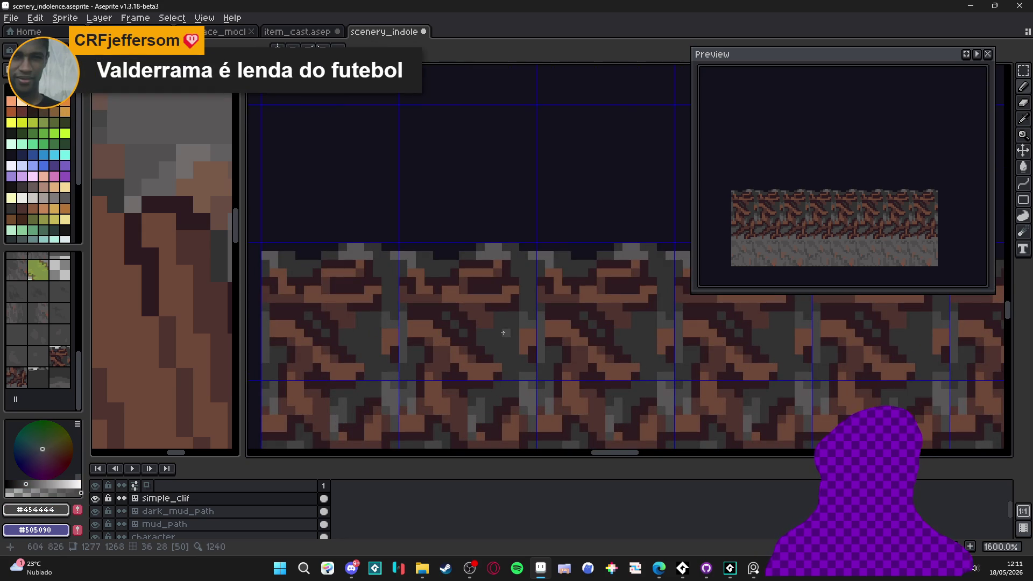
click(502, 324)
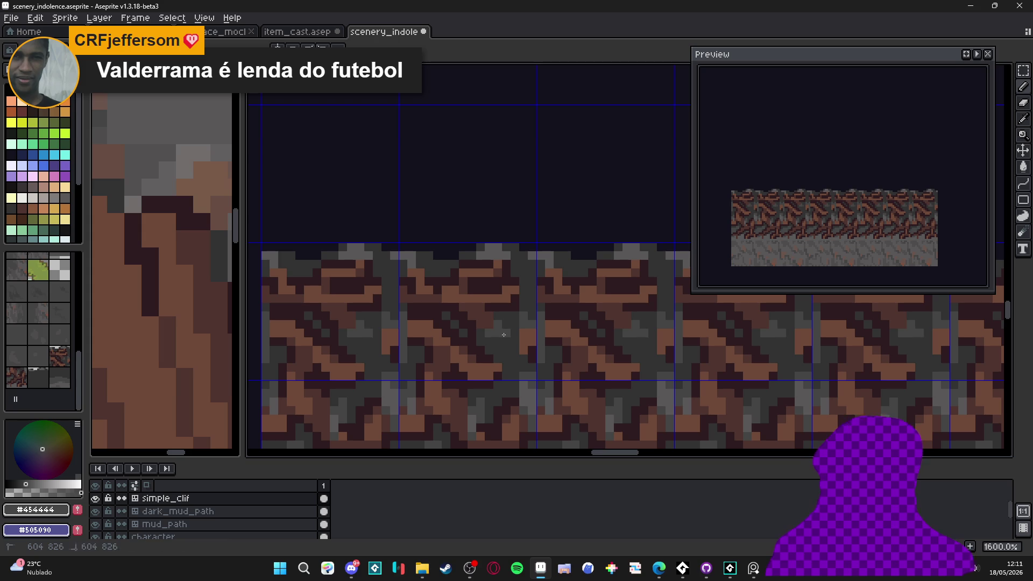
scroll(497, 344, up, 2)
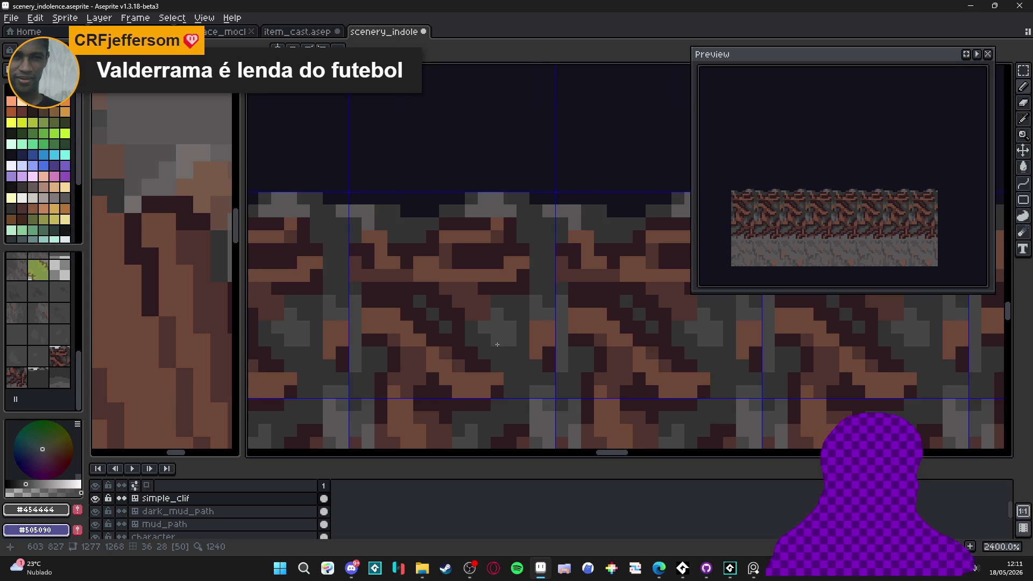
click(471, 310)
click(464, 294)
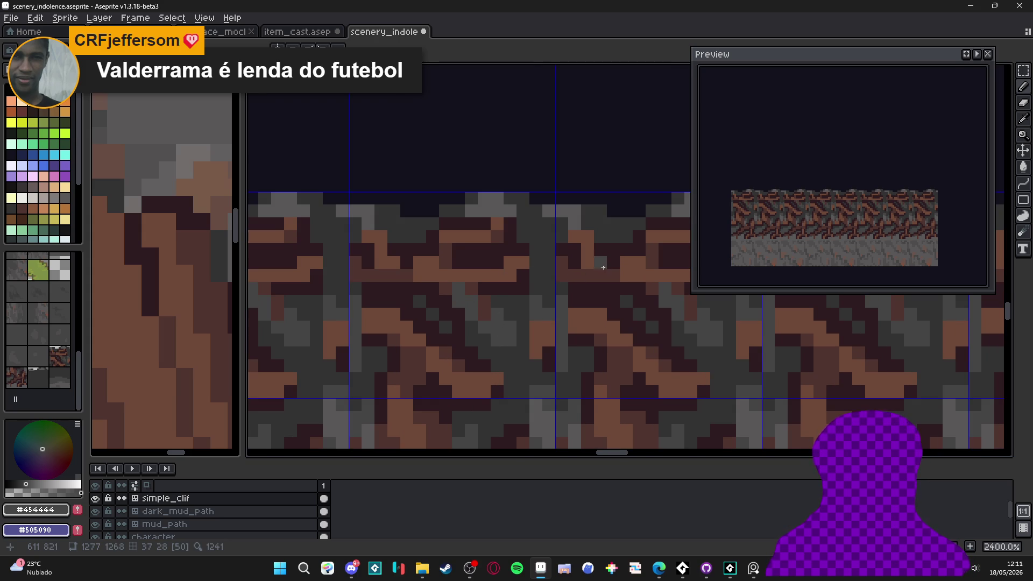
scroll(522, 253, right, 2)
Paint another #454444 pixel, switch to dark grey #323232, and undo a stray brown stroke.
alt+click(535, 235)
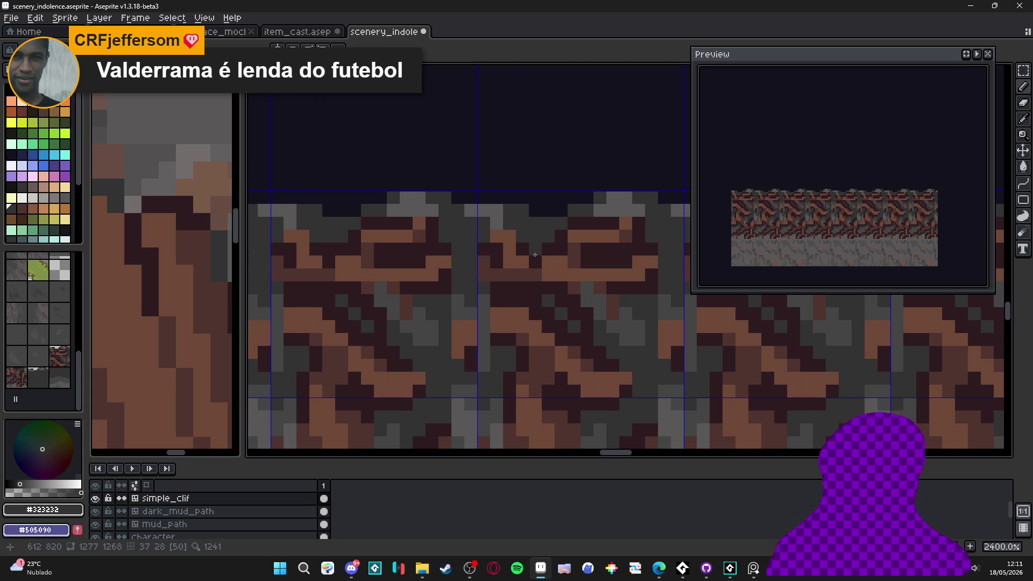
scroll(545, 249, down, 5)
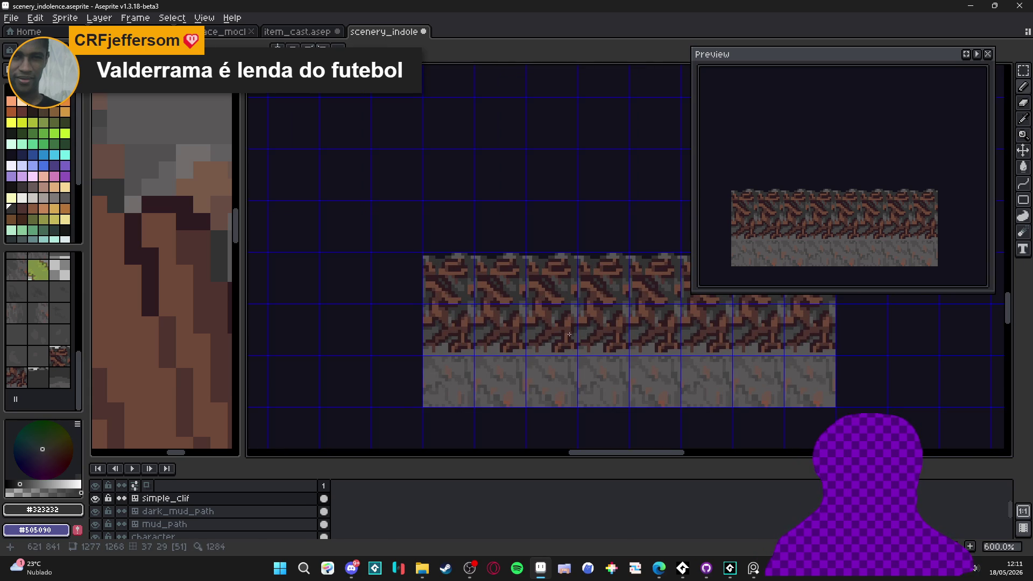
scroll(578, 322, up, 1)
scroll(548, 335, up, 3)
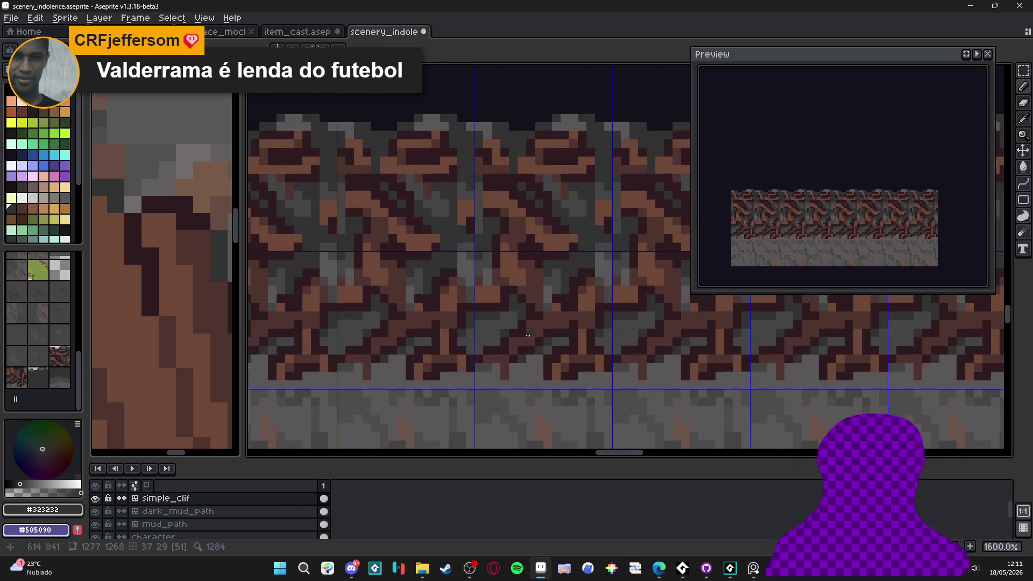
alt+click(513, 328)
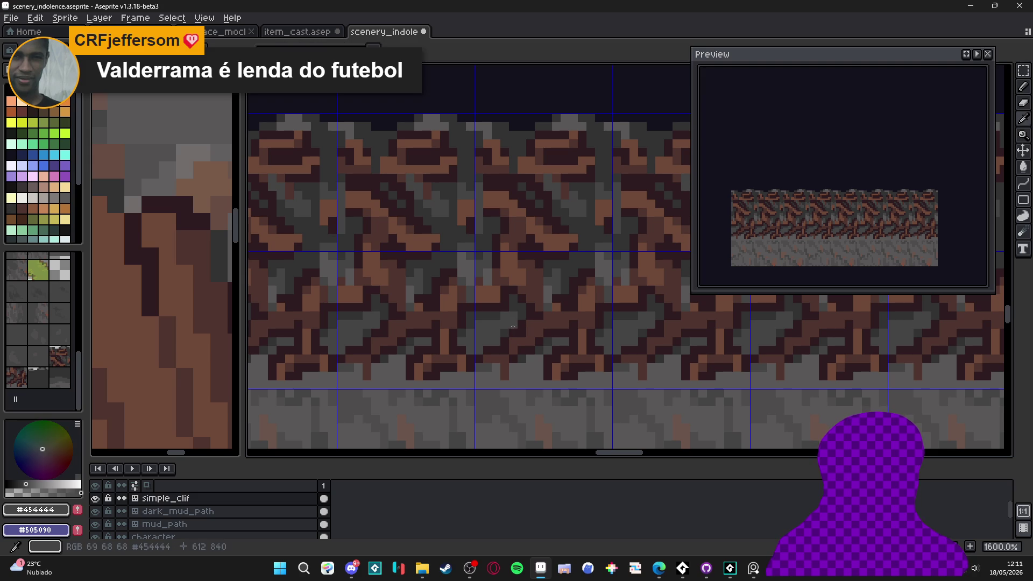
click(512, 356)
alt+click(507, 337)
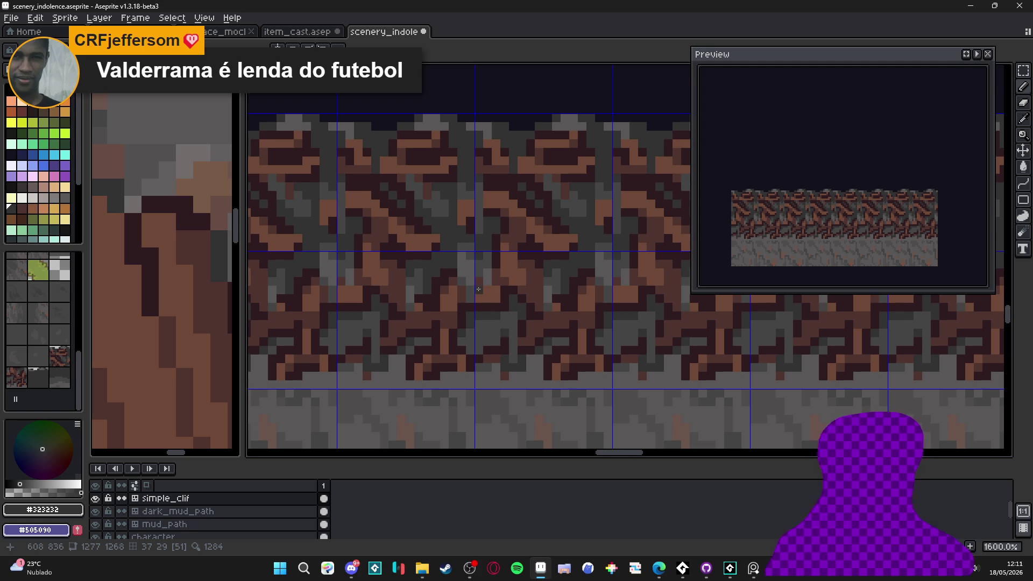
scroll(498, 334, up, 2)
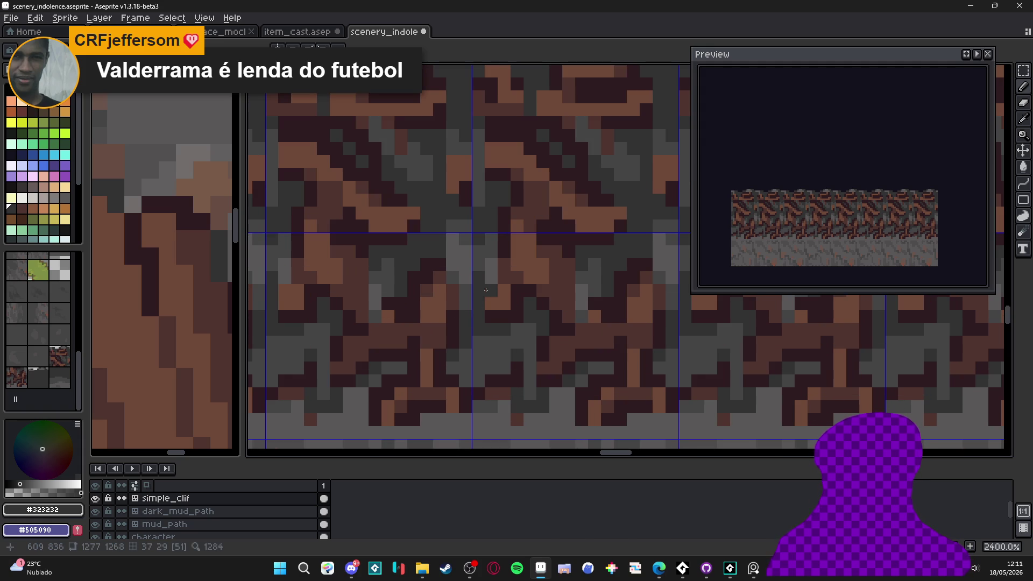
key(ctrl+z)
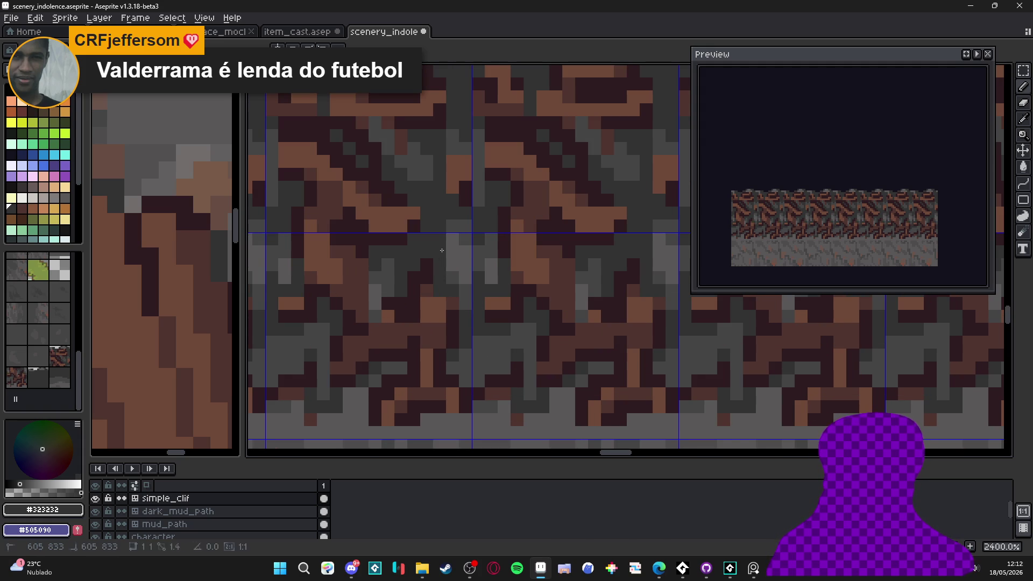
Draw a short dark grey #323232 stroke on the rock and review the tiled cliff strip.
scroll(450, 247, down, 4)
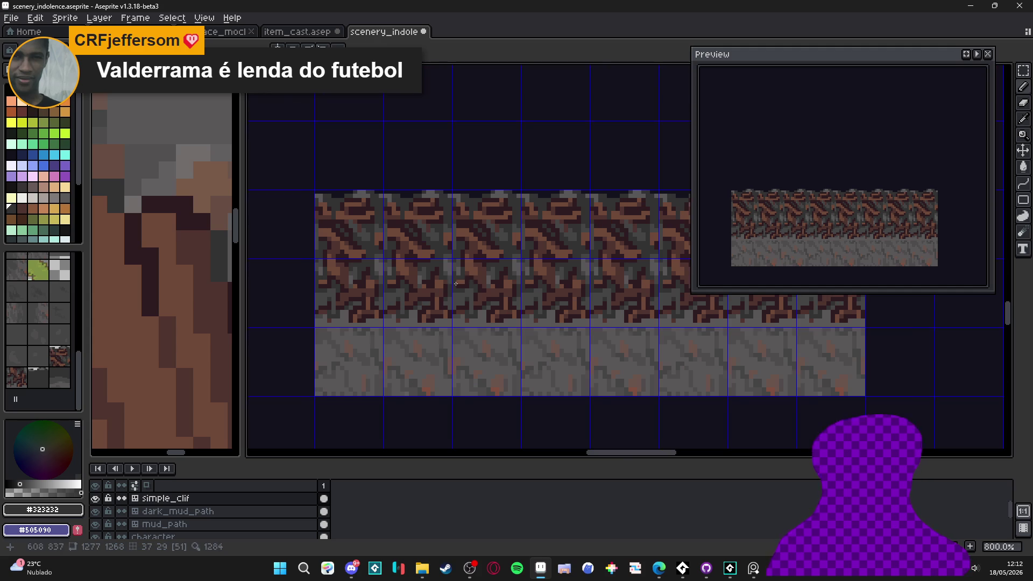
scroll(482, 323, down, 2)
drag(493, 327, 470, 326)
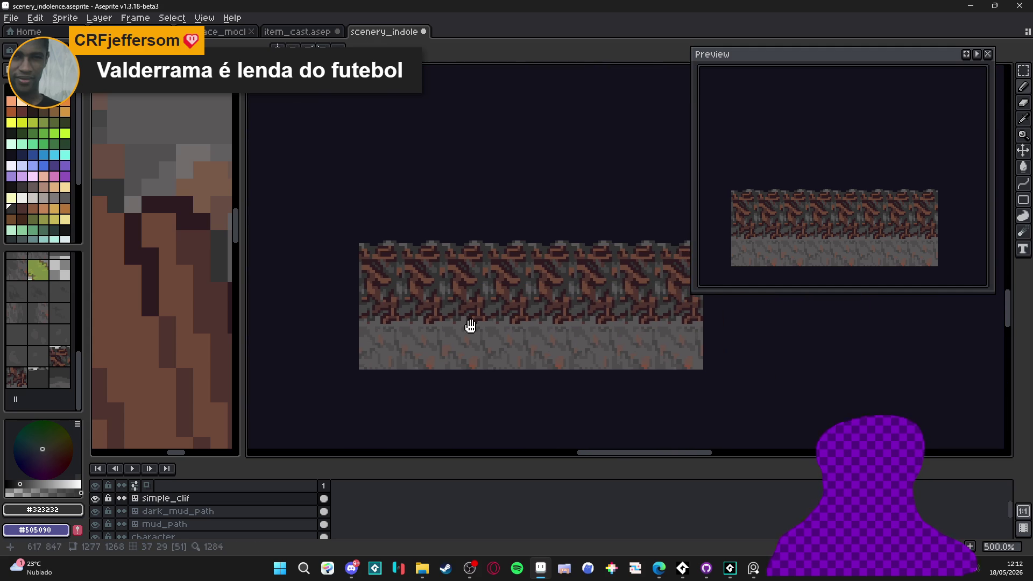
scroll(439, 317, up, 3)
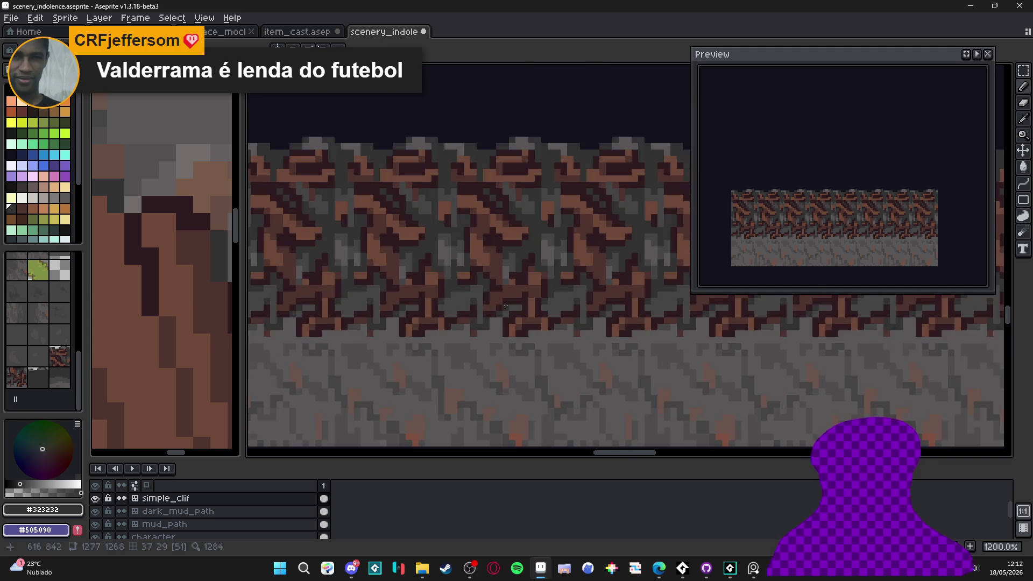
scroll(528, 309, down, 4)
scroll(531, 297, down, 1)
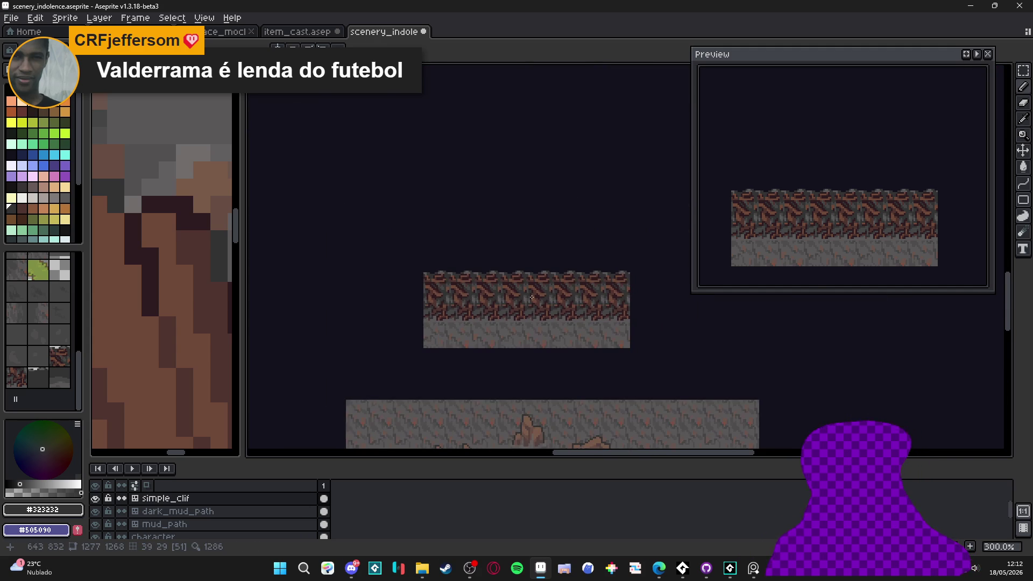
scroll(532, 306, up, 1)
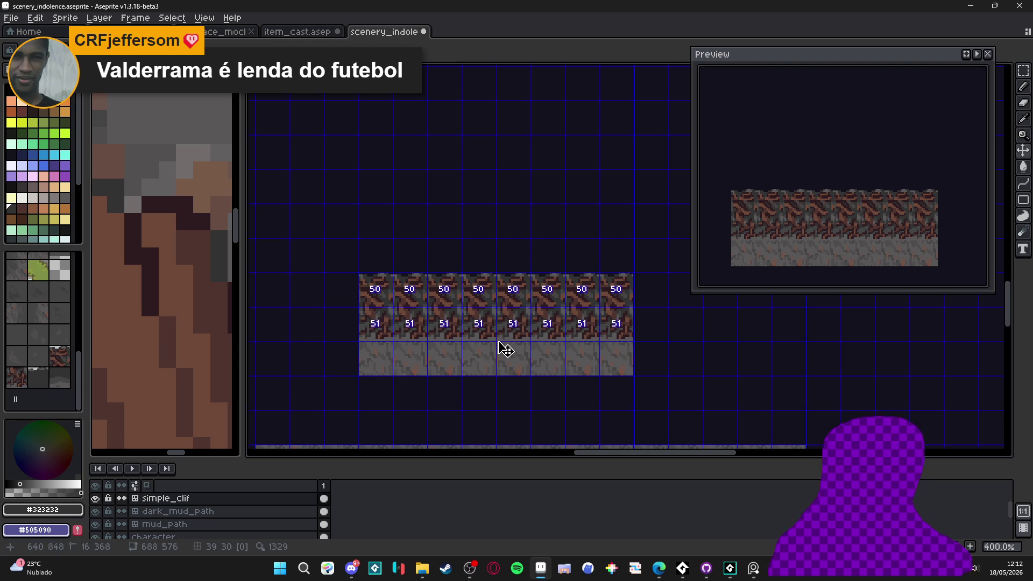
scroll(516, 333, up, 2)
key(ctrl)
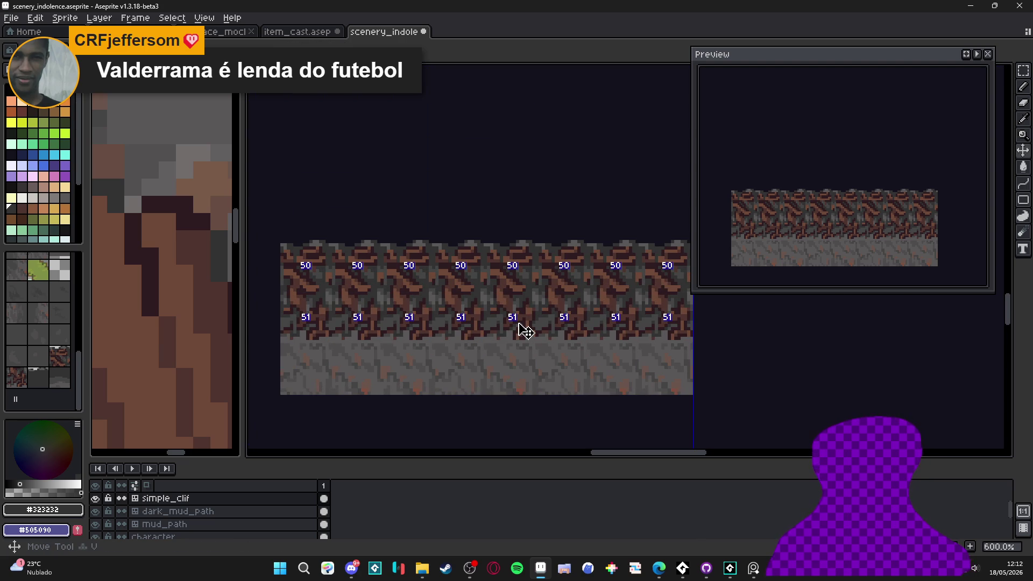
scroll(522, 326, up, 3)
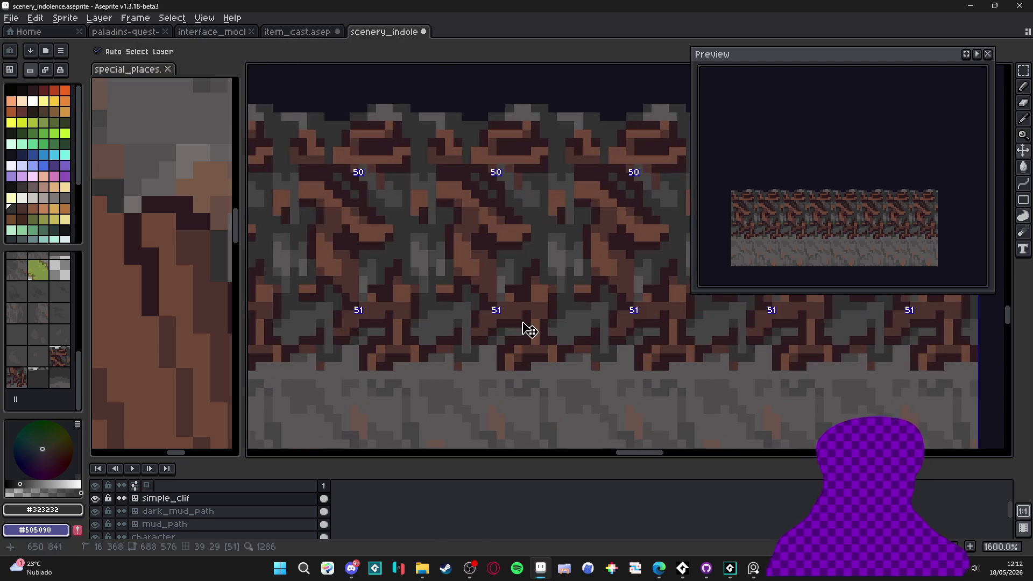
scroll(509, 333, down, 2)
scroll(505, 337, down, 1)
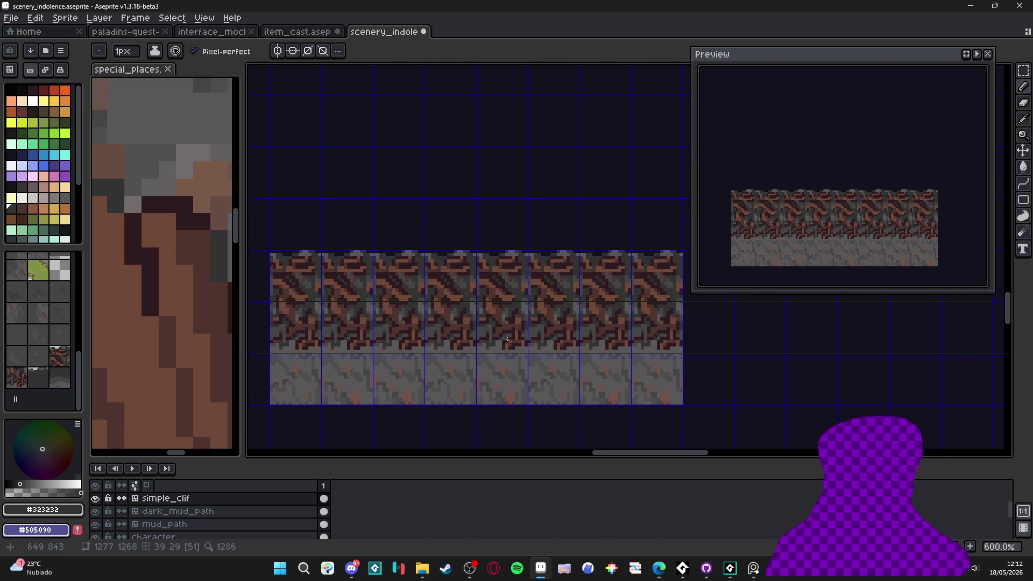
scroll(503, 336, up, 4)
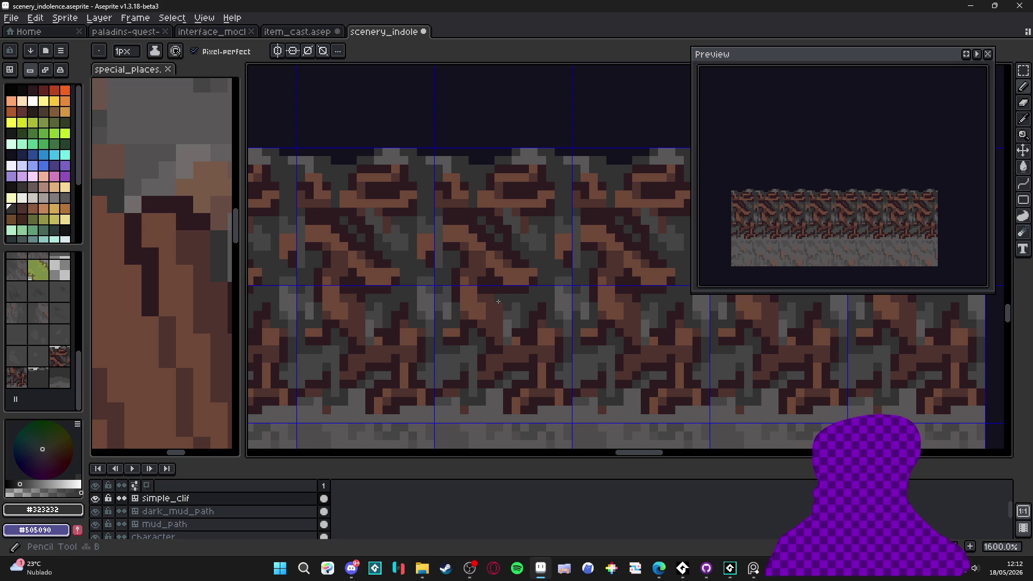
Sample the darkest root brown #2d1b1c, then the darker brown #4f342f, from the roots.
alt+click(500, 297)
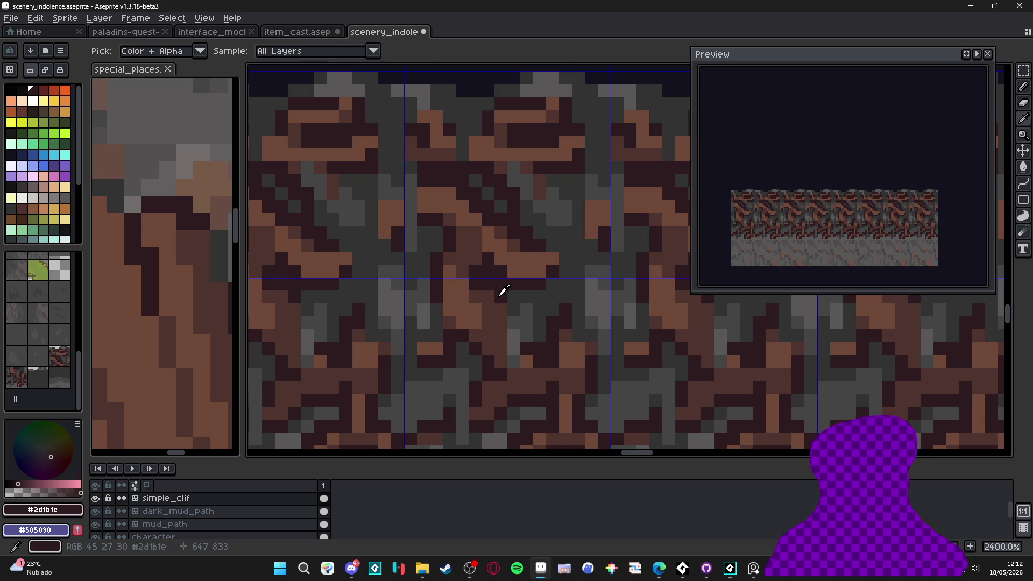
scroll(500, 297, down, 3)
scroll(503, 299, down, 1)
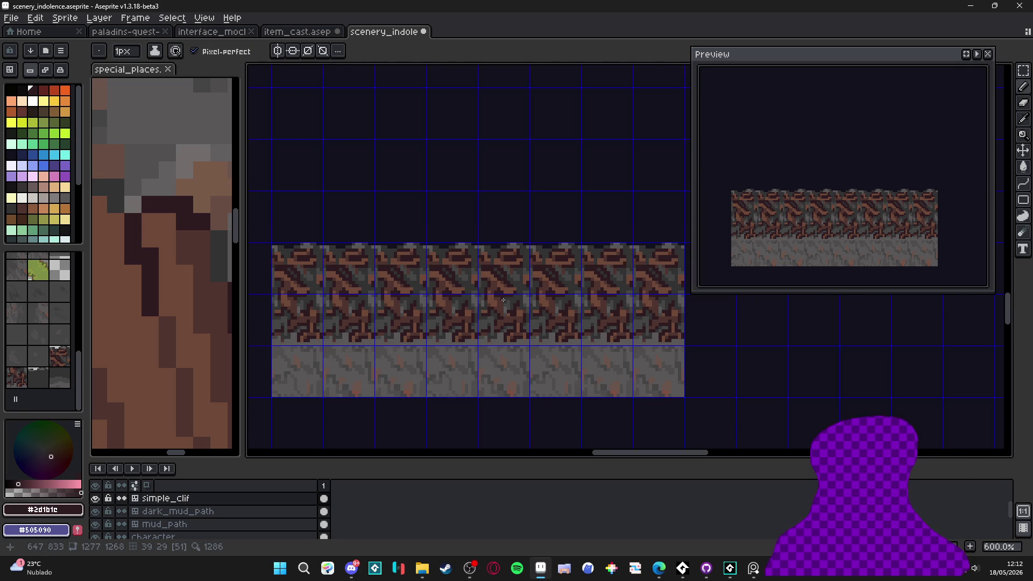
scroll(503, 300, up, 4)
alt+click(478, 268)
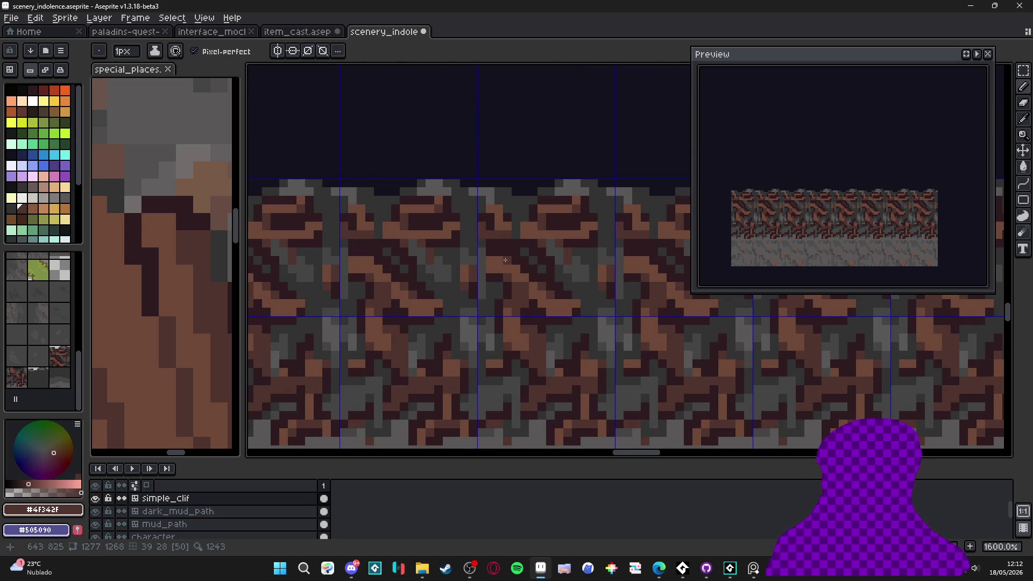
scroll(500, 279, down, 3)
scroll(528, 297, up, 3)
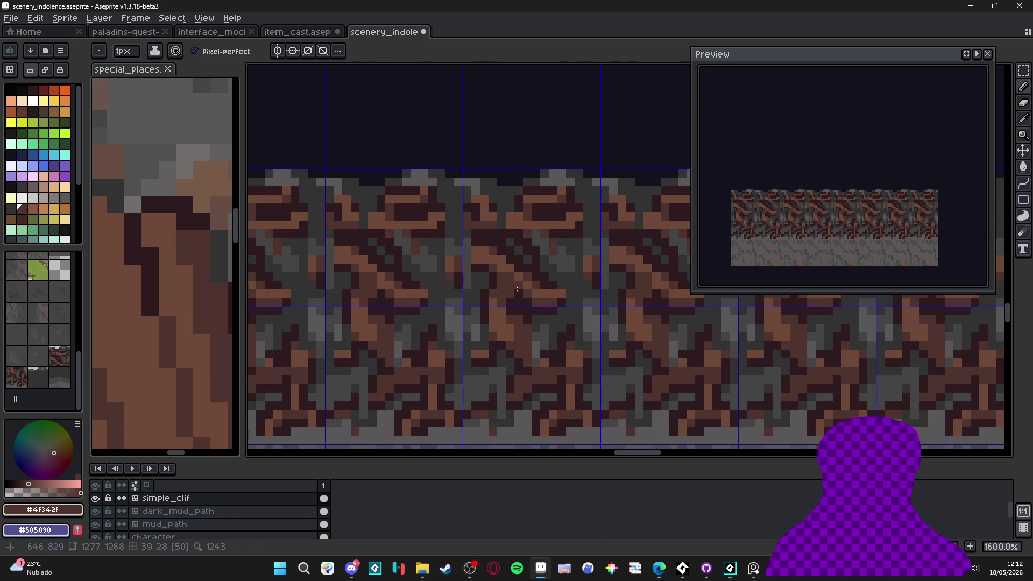
scroll(524, 288, down, 4)
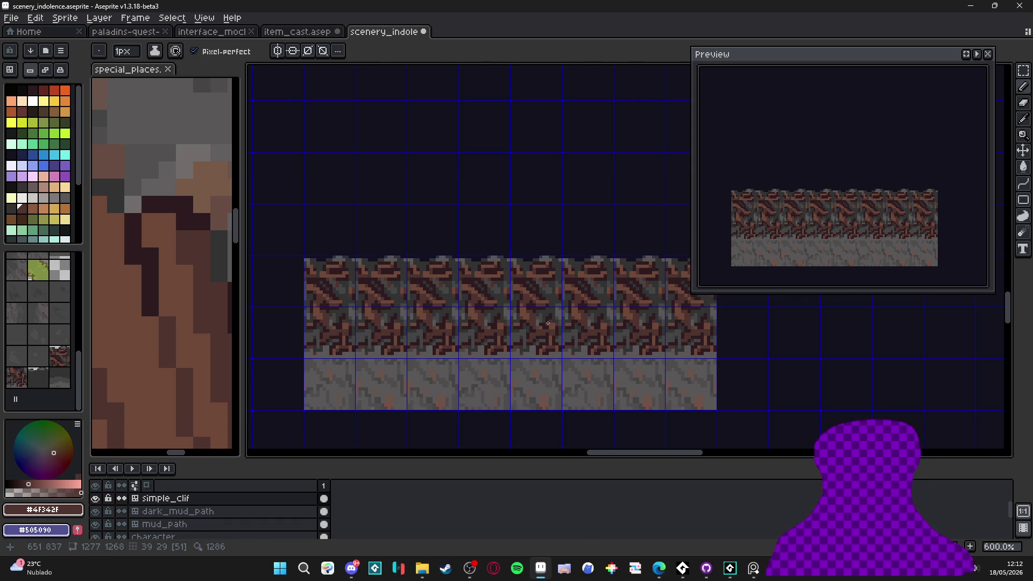
scroll(546, 324, down, 1)
scroll(547, 324, up, 1)
scroll(543, 333, down, 1)
scroll(503, 339, up, 1)
Save the cliff tile file and eyedrop the mid-brown root colour #6C4837 from the artwork.
key(ctrl+s)
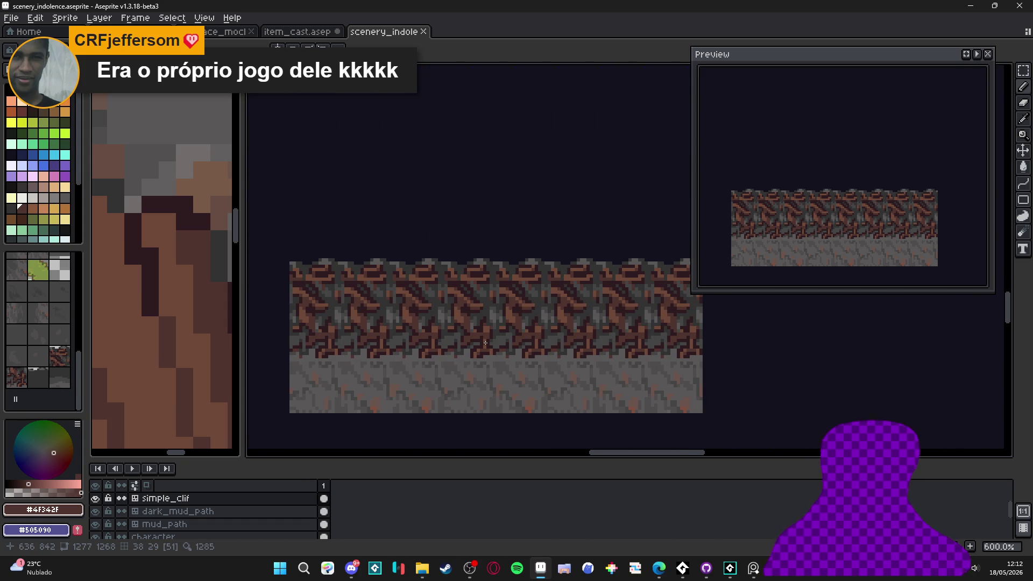
scroll(468, 330, up, 3)
alt+click(457, 302)
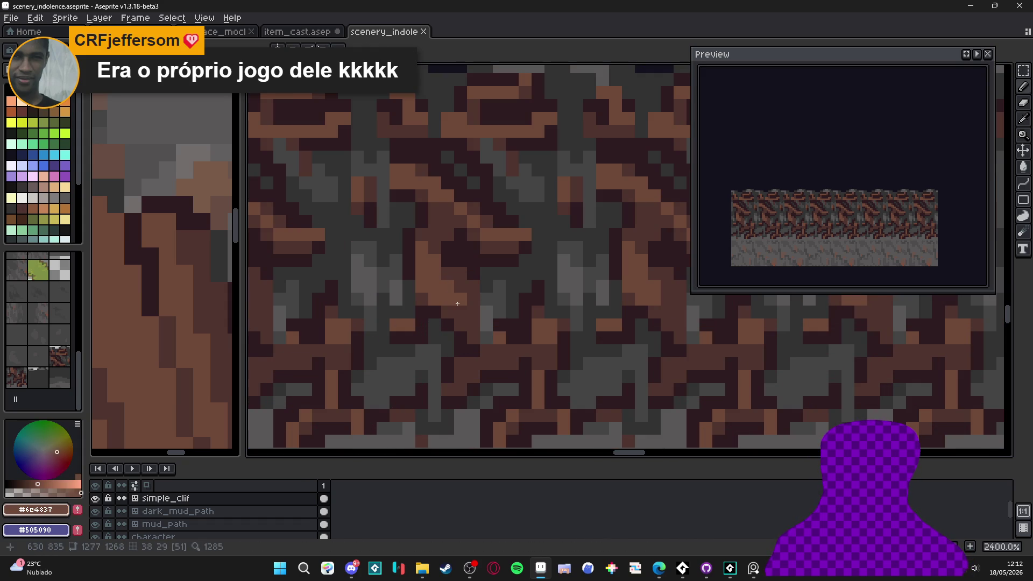
scroll(457, 302, down, 3)
scroll(489, 350, down, 1)
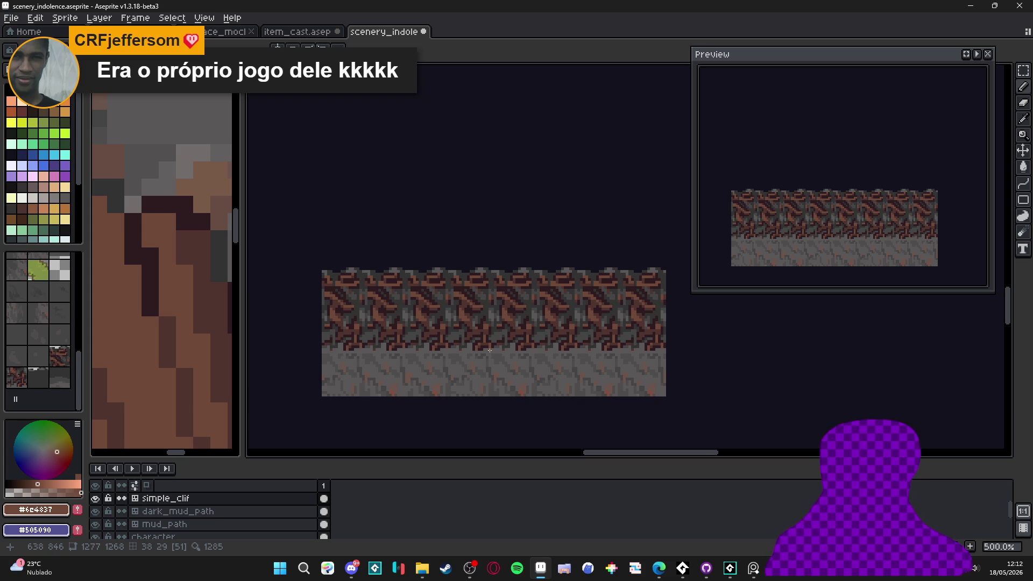
scroll(458, 338, up, 3)
scroll(456, 329, down, 3)
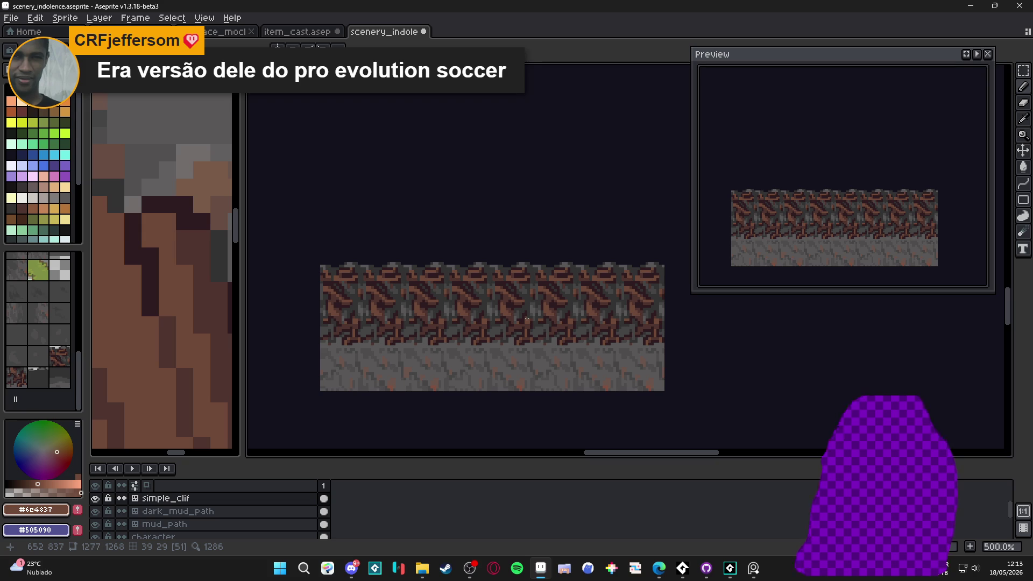
Sample the rock greys #454444 and #595757, settling on the darker #454444.
scroll(496, 352, up, 2)
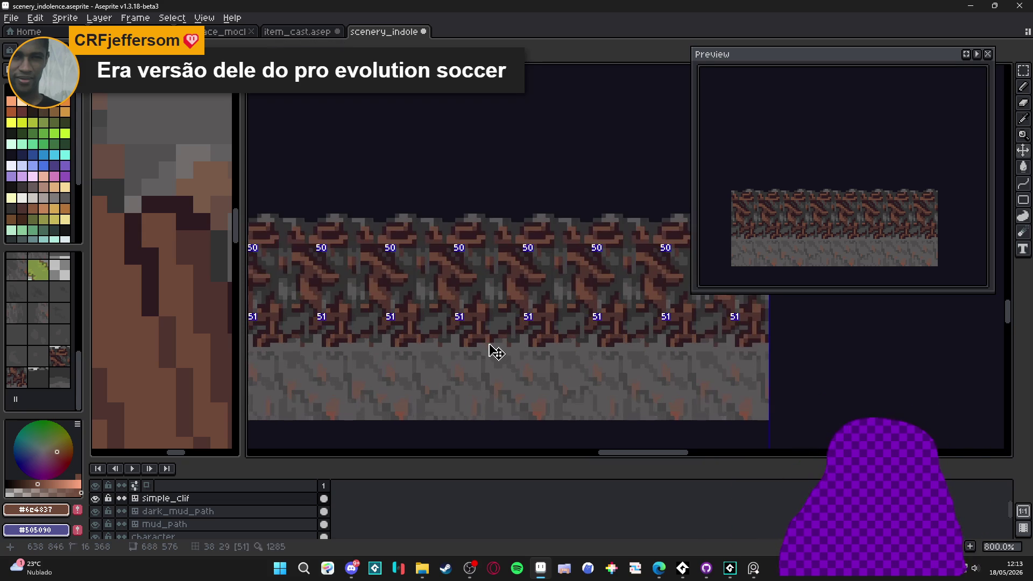
scroll(496, 352, up, 5)
alt+click(556, 276)
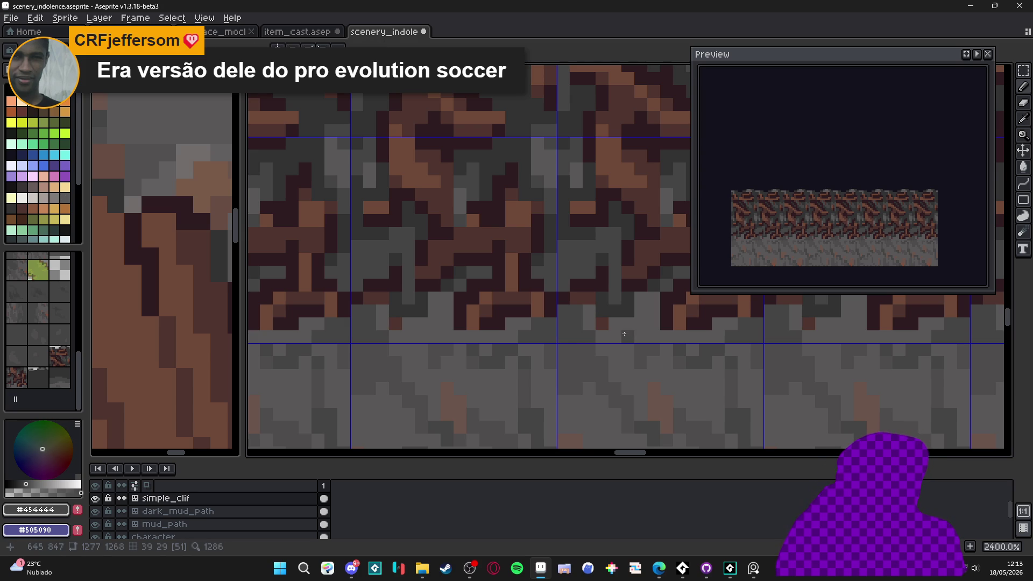
mouse_move(624, 328)
mouse_down()
mouse_move(561, 325)
mouse_move(560, 339)
mouse_up()
scroll(560, 339, down, 3)
scroll(584, 330, up, 3)
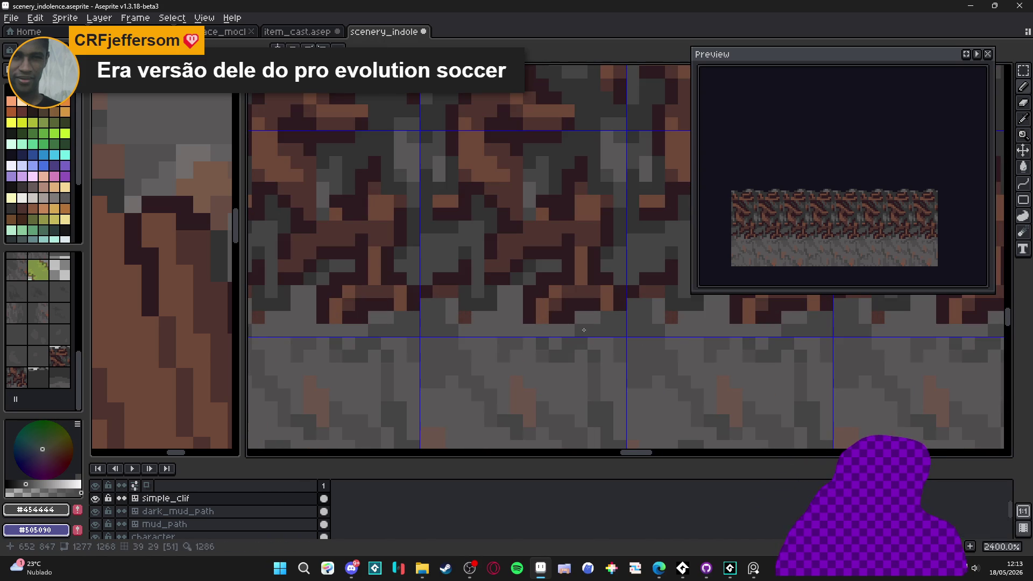
alt+click(600, 320)
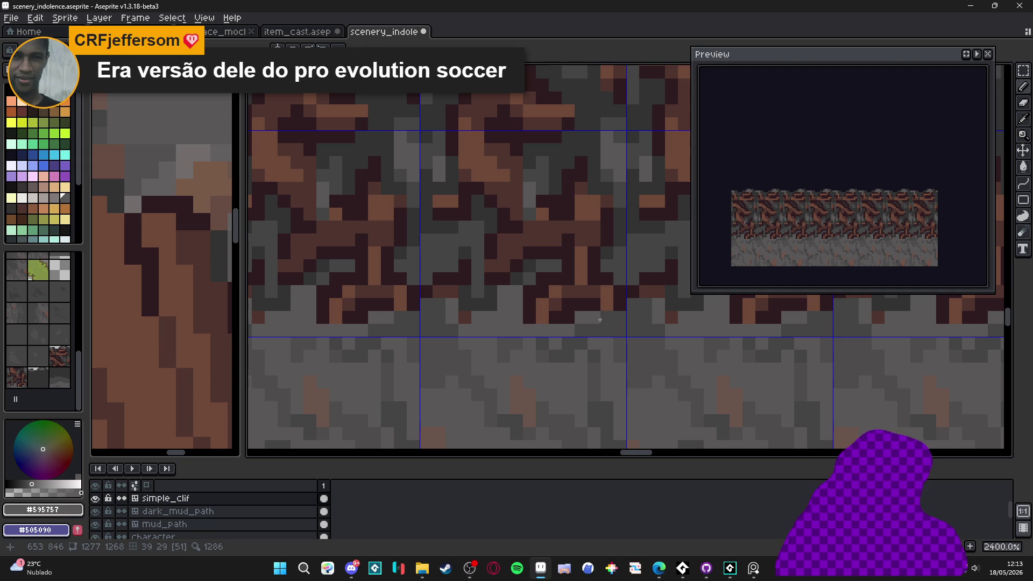
alt+click(562, 333)
Paint grey pixels along the bottom edge of the roots where they meet the grey band.
mouse_move(503, 331)
mouse_down()
mouse_move(465, 330)
mouse_move(503, 318)
mouse_move(506, 294)
mouse_move(506, 305)
mouse_up()
scroll(506, 305, down, 6)
scroll(506, 318, up, 4)
scroll(509, 314, down, 3)
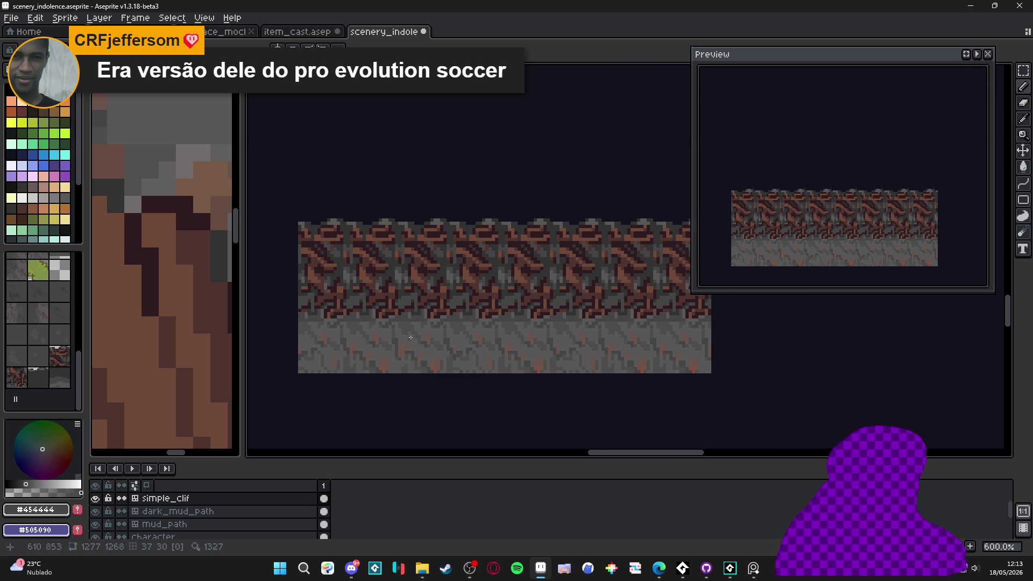
scroll(412, 340, up, 3)
scroll(401, 316, up, 3)
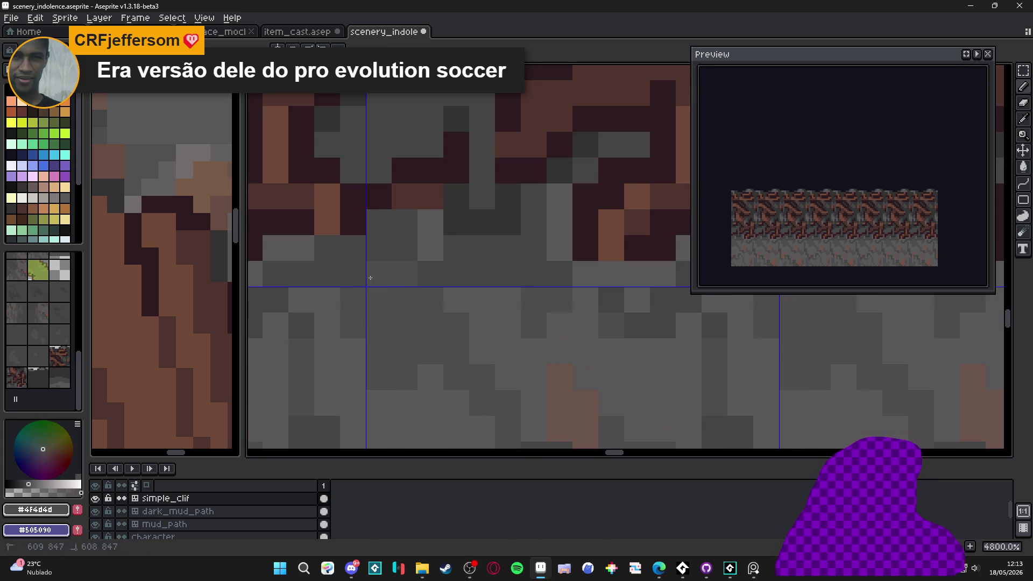
scroll(372, 278, down, 5)
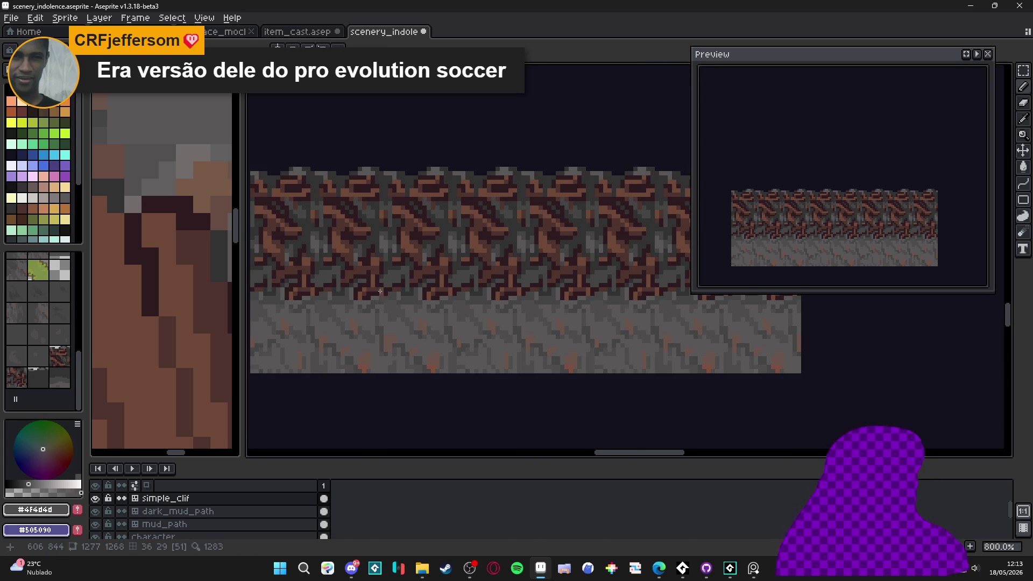
drag(379, 291, 405, 299)
Eyedrop grey #454444 and paint three grey pixels among the roots.
scroll(436, 290, up, 3)
alt+click(474, 284)
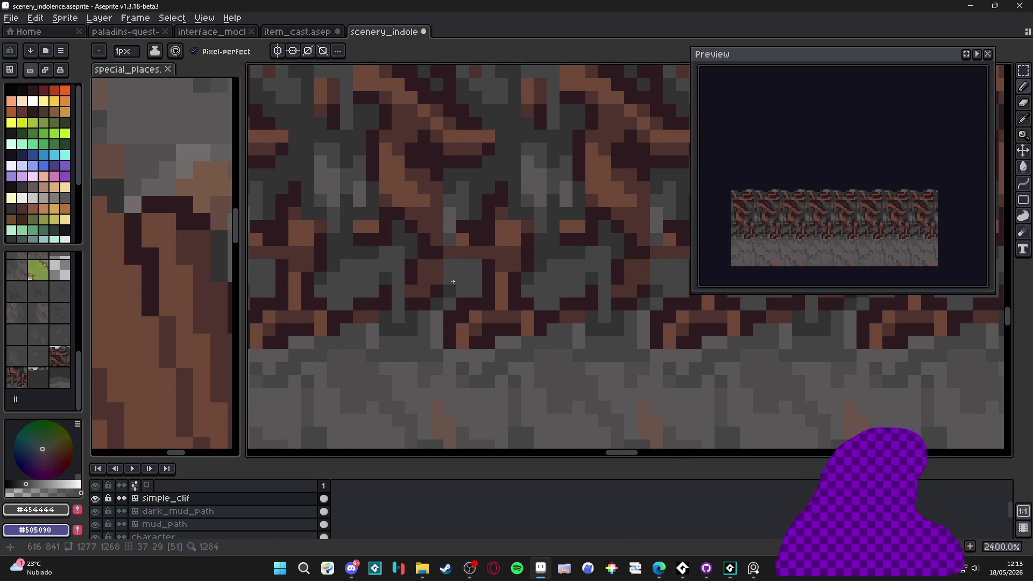
click(450, 290)
click(436, 296)
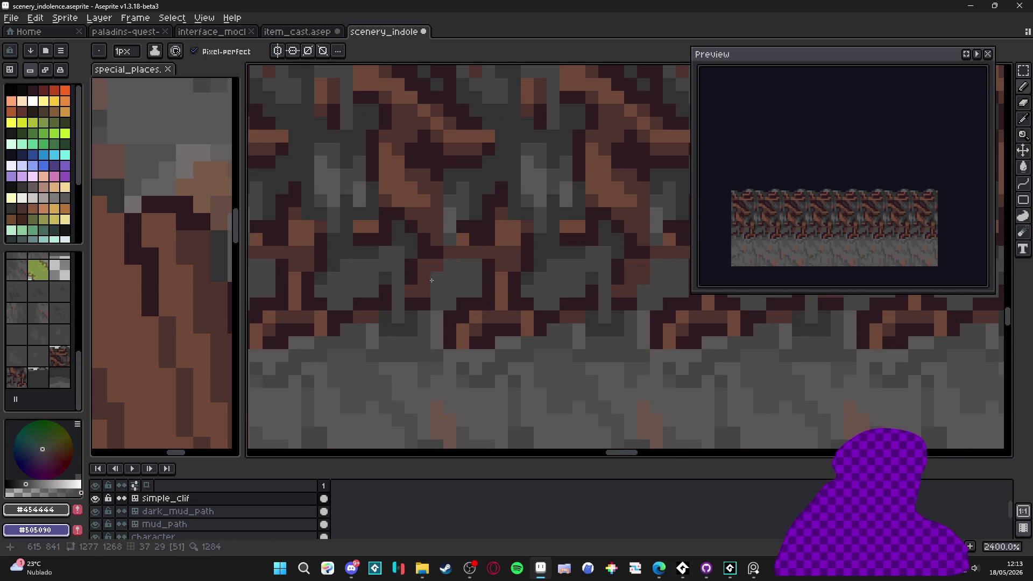
click(428, 290)
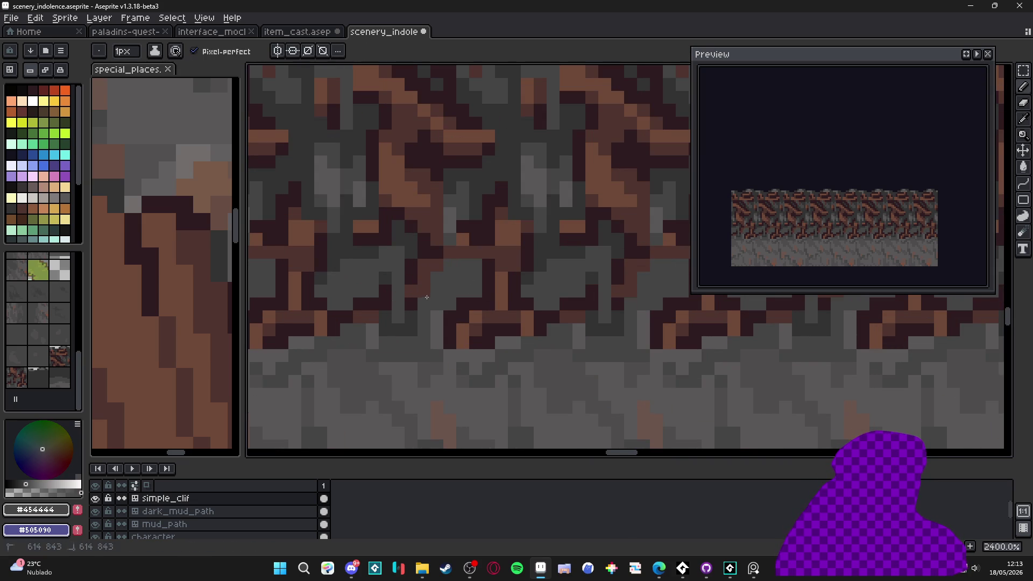
Pick the darkest grey #323232 and add three dark shadow pixels between the roots.
alt+click(476, 264)
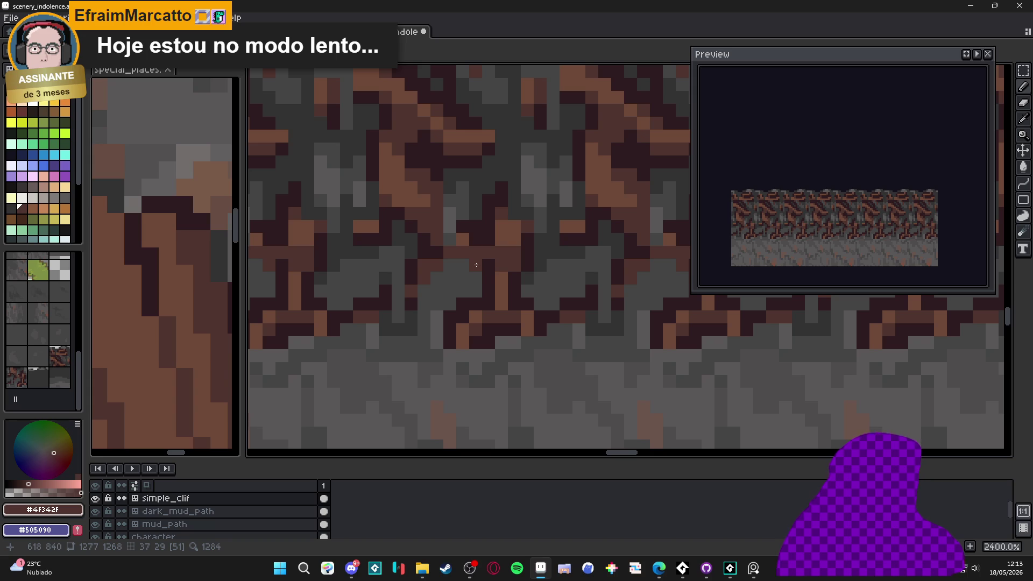
scroll(476, 265, down, 6)
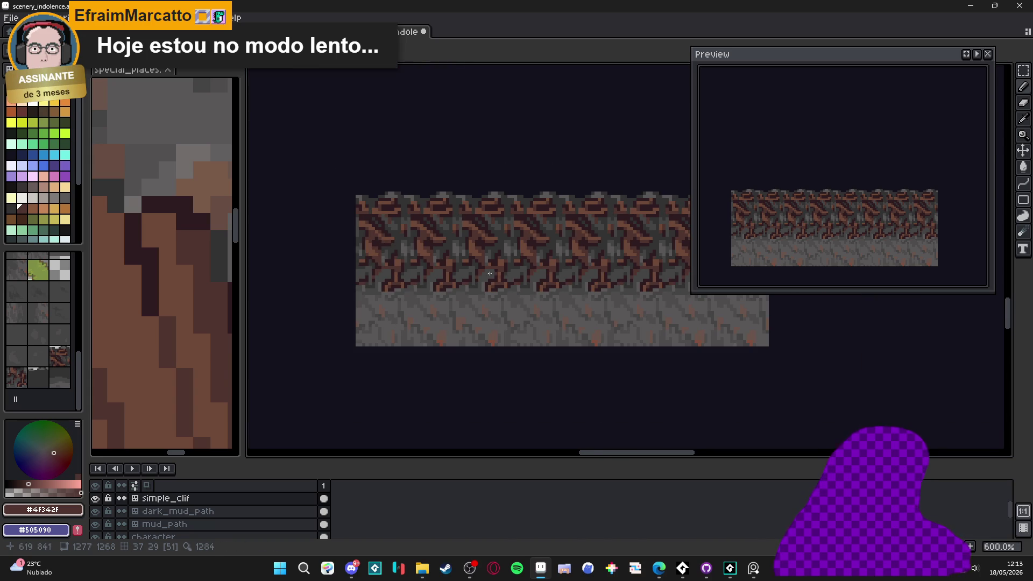
scroll(497, 275, up, 3)
alt+click(505, 230)
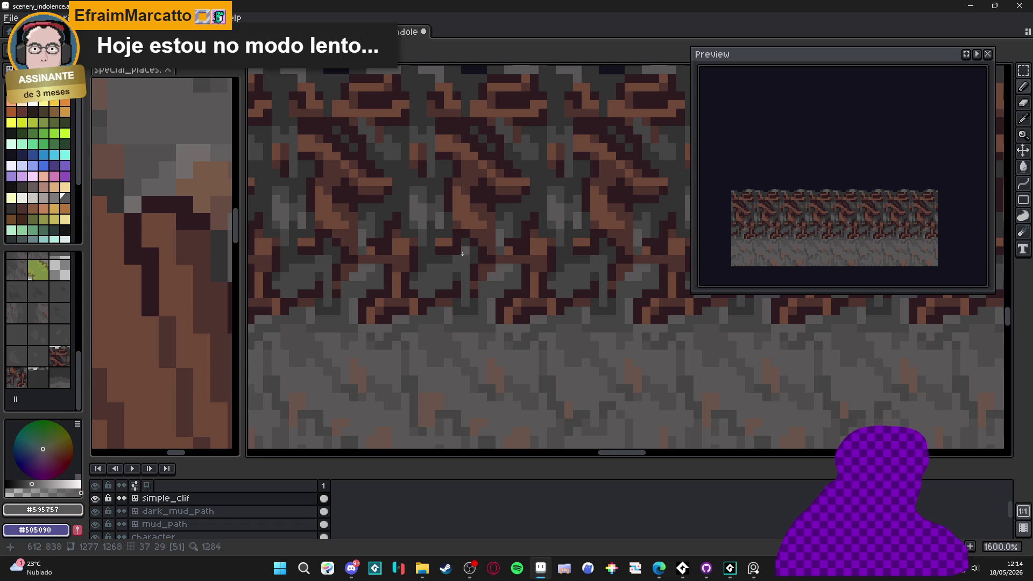
alt+click(445, 247)
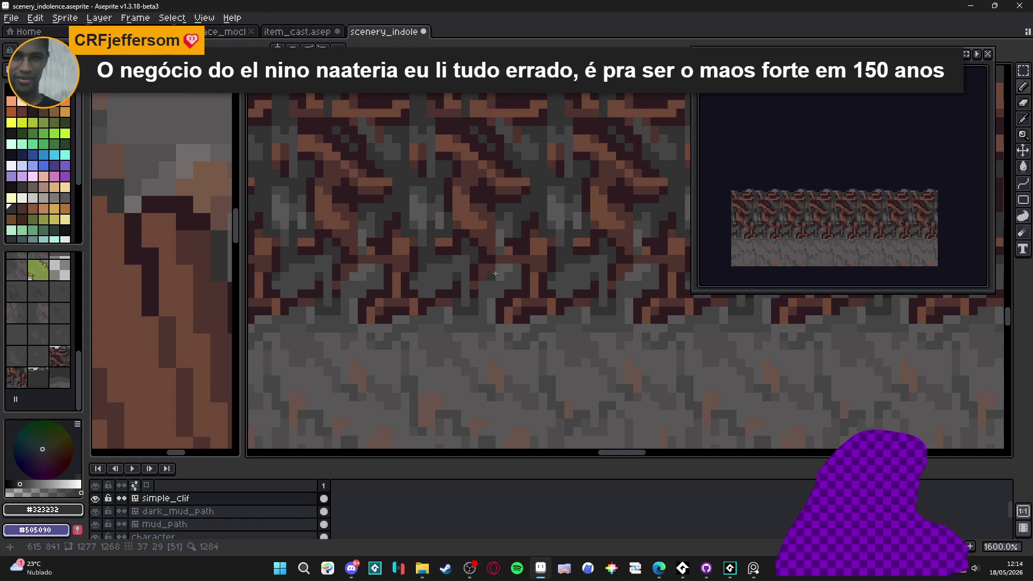
click(493, 285)
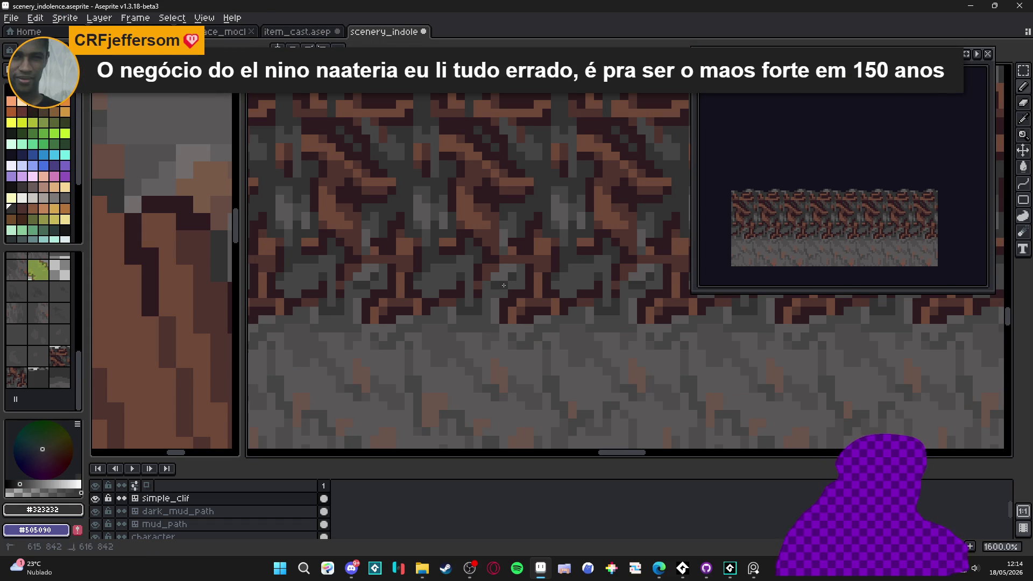
click(510, 285)
click(518, 277)
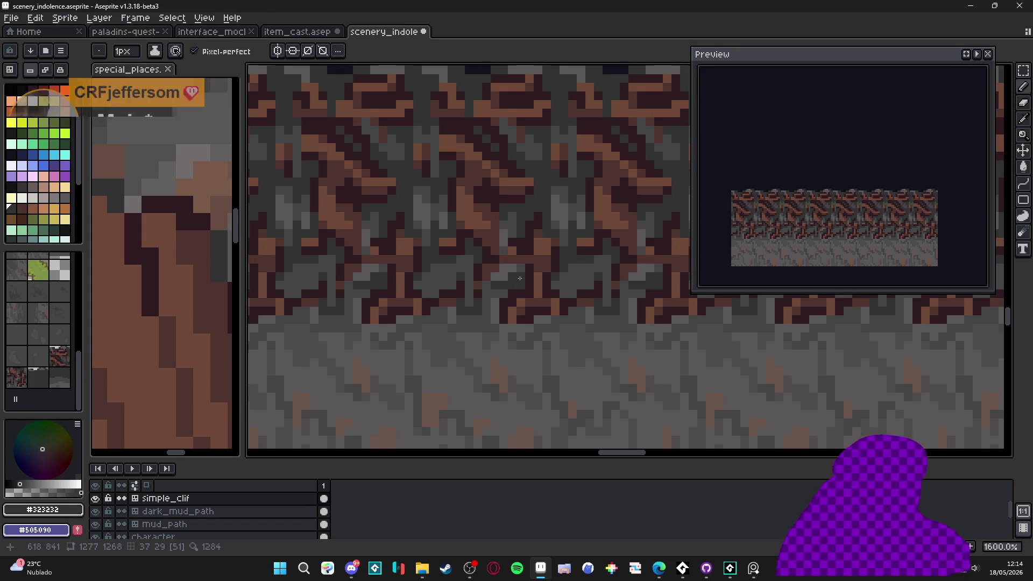
Eyedrop the mid grey #454444 from the cliff rock again.
scroll(520, 278, down, 3)
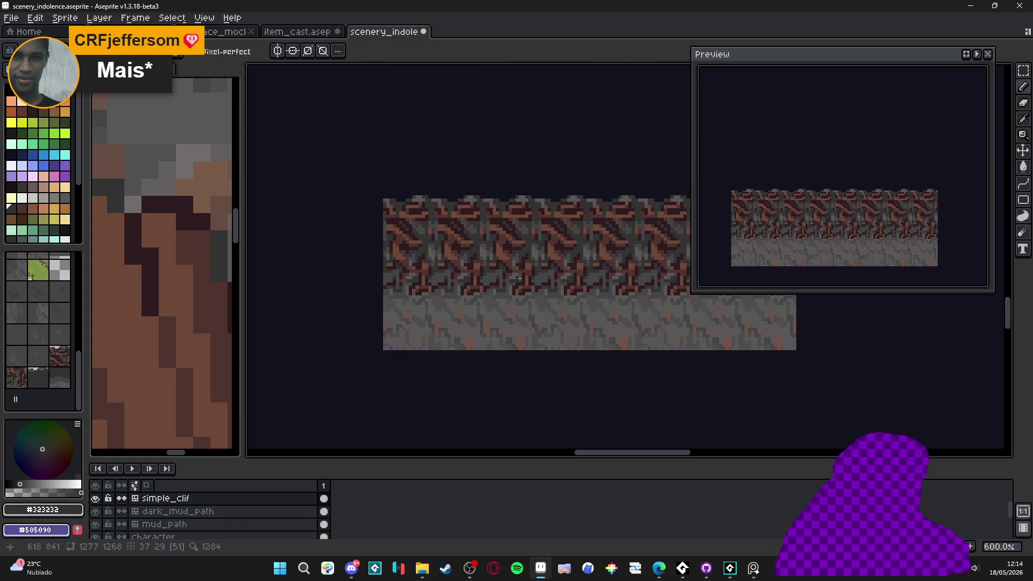
scroll(518, 283, up, 4)
key(alt)
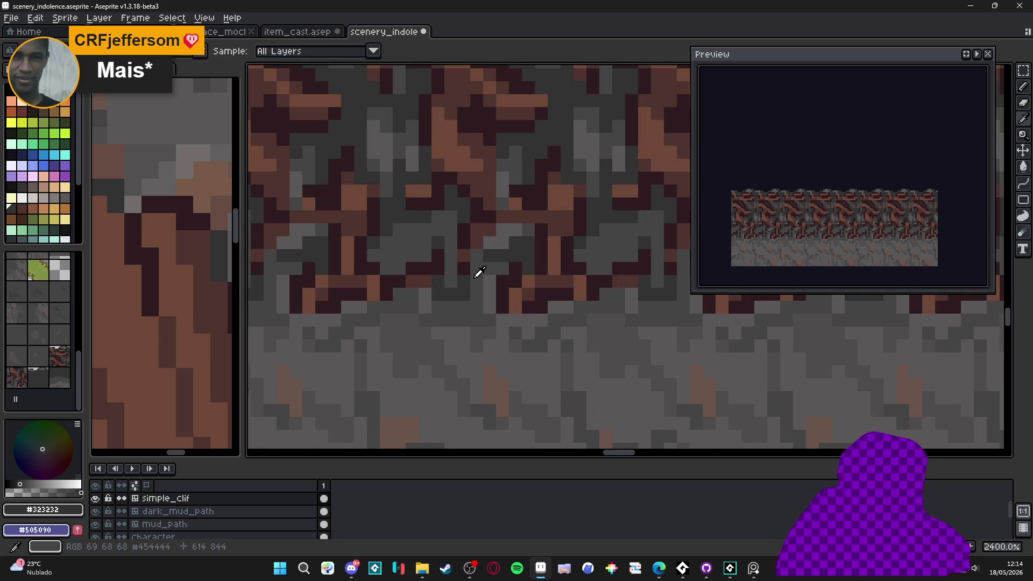
scroll(568, 303, down, 5)
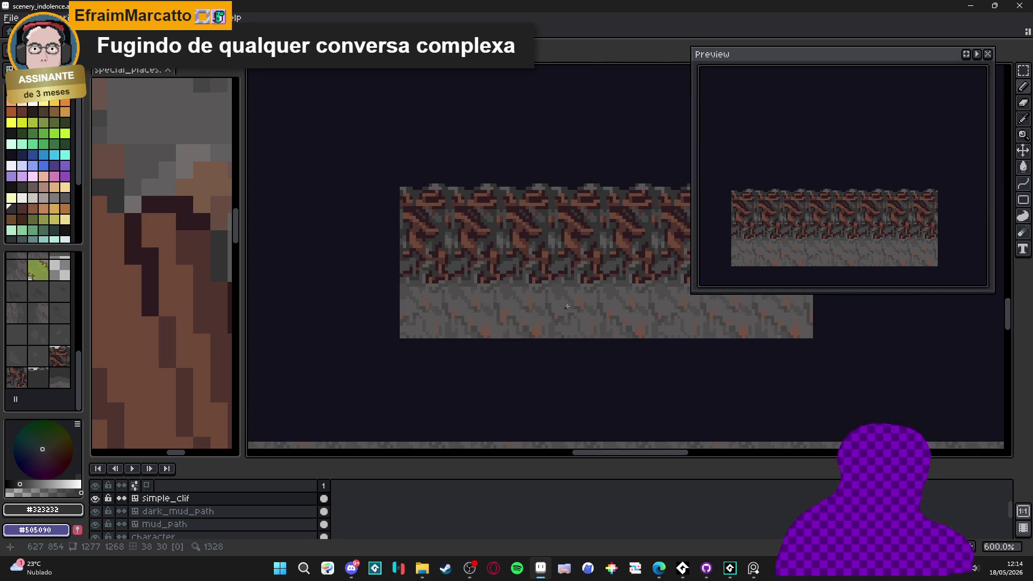
scroll(567, 306, up, 5)
alt+click(518, 229)
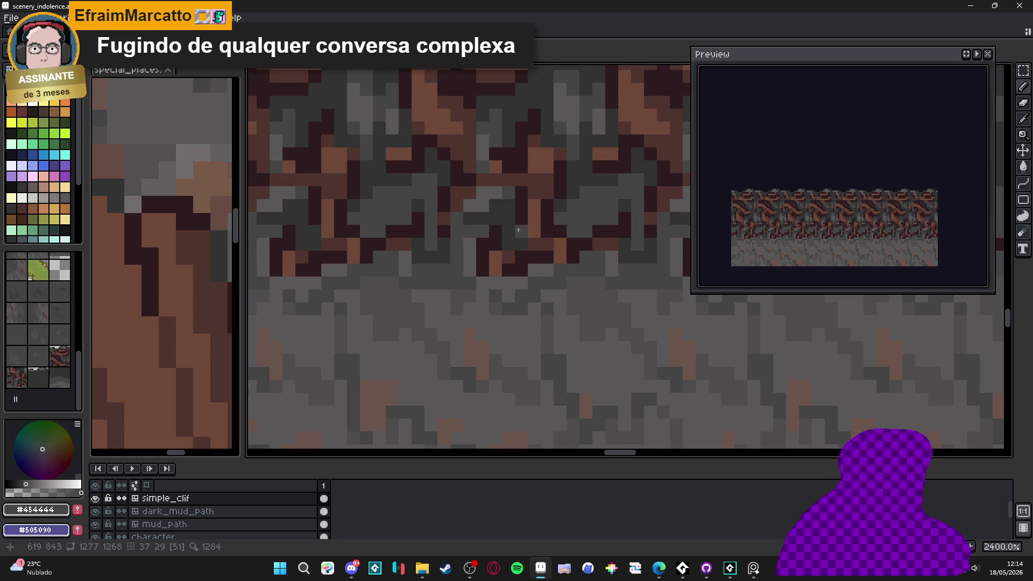
scroll(518, 230, down, 6)
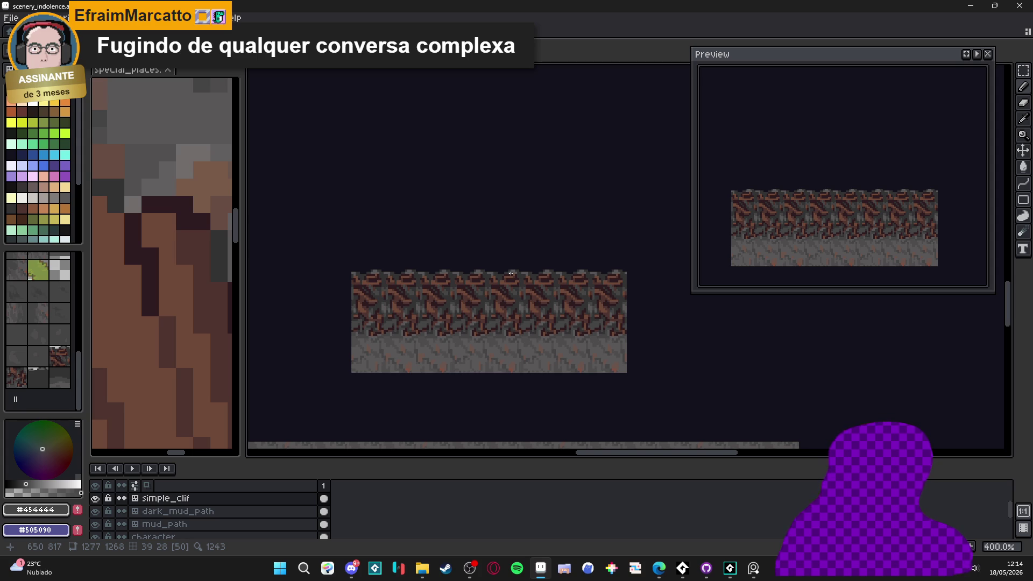
drag(498, 273, 489, 275)
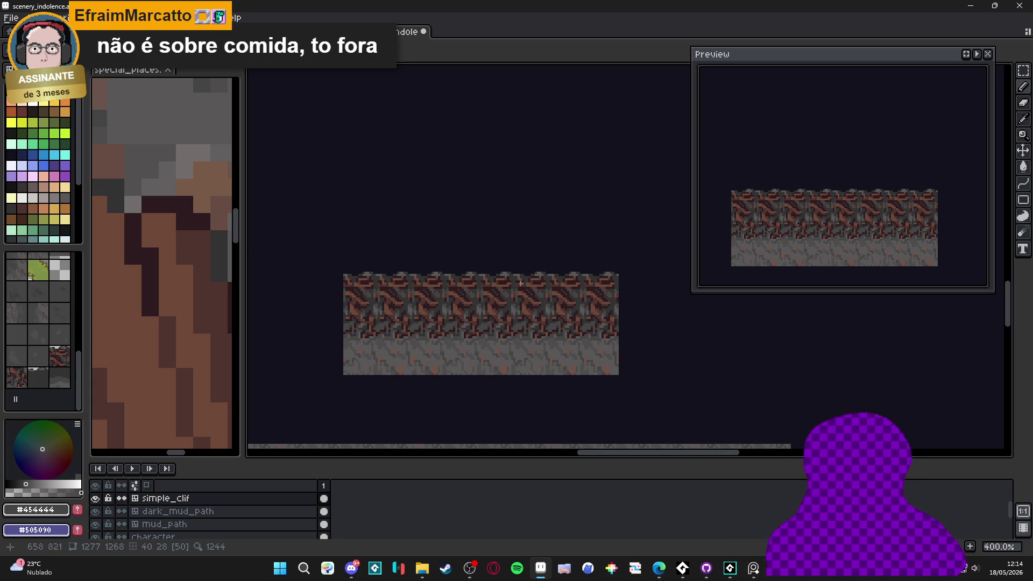
scroll(521, 283, down, 3)
scroll(507, 300, up, 1)
scroll(506, 301, up, 2)
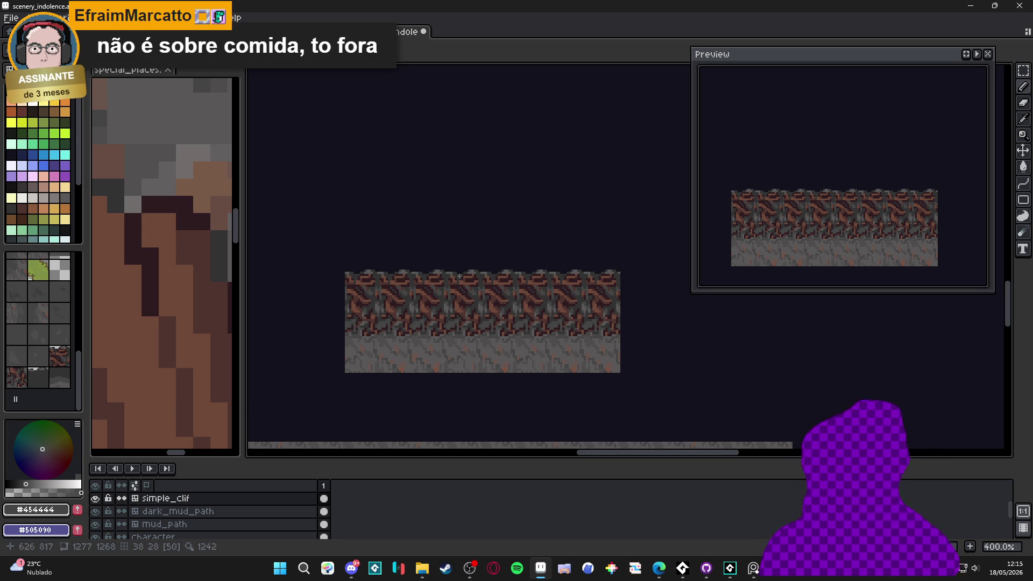
scroll(415, 285, down, 2)
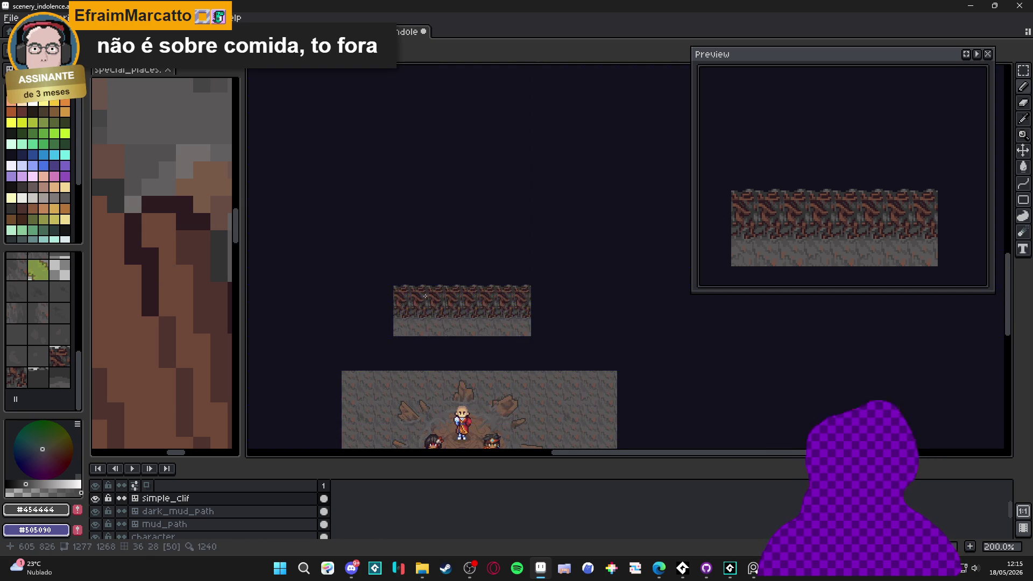
scroll(426, 297, up, 1)
scroll(430, 300, up, 1)
scroll(433, 302, down, 1)
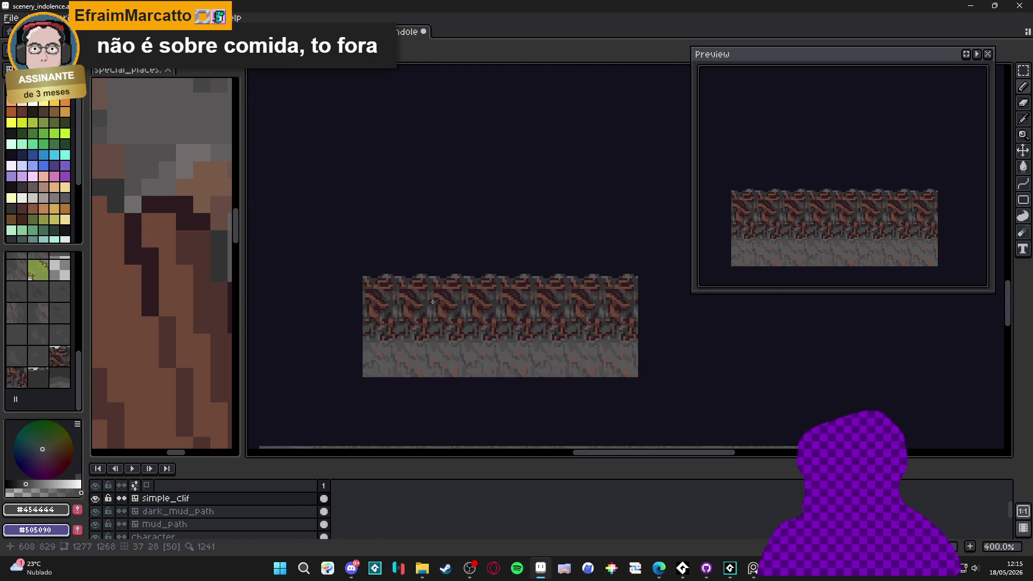